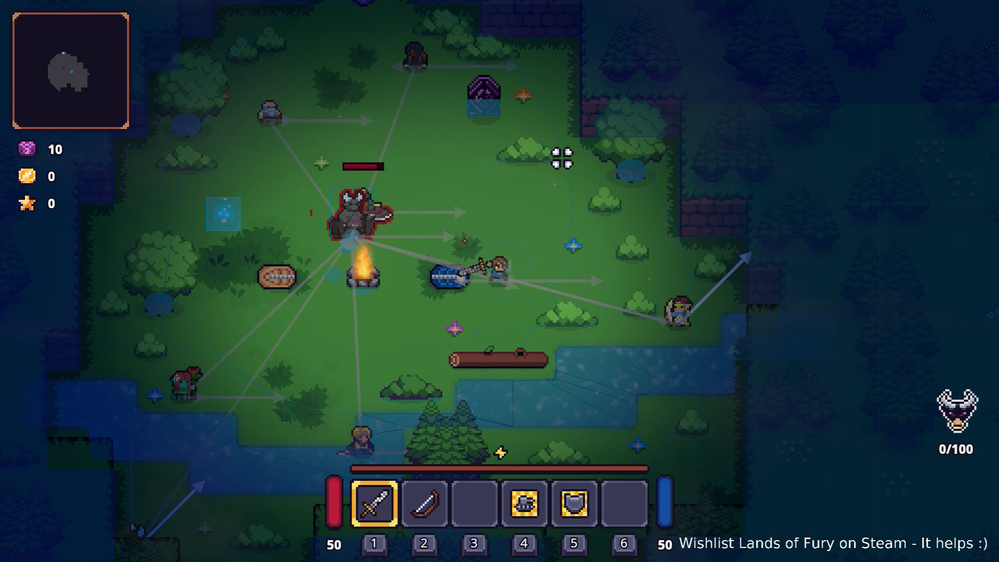
Step: Fight the horned demon near the campfire, then pause and quit the run
{"action": "key", "text": "w"}
{"action": "key", "text": "a"}
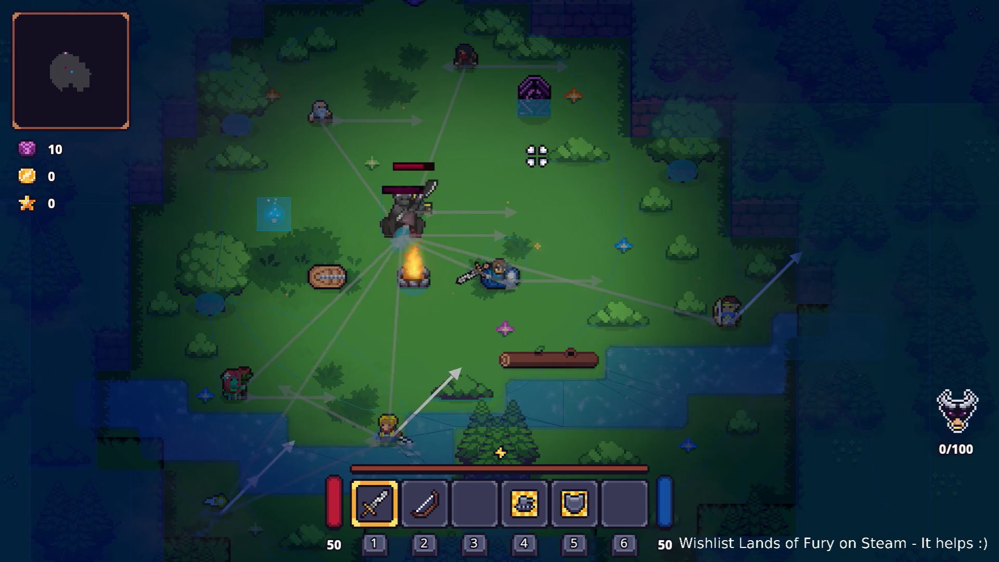
{"action": "key", "text": "w"}
{"action": "key", "text": "d"}
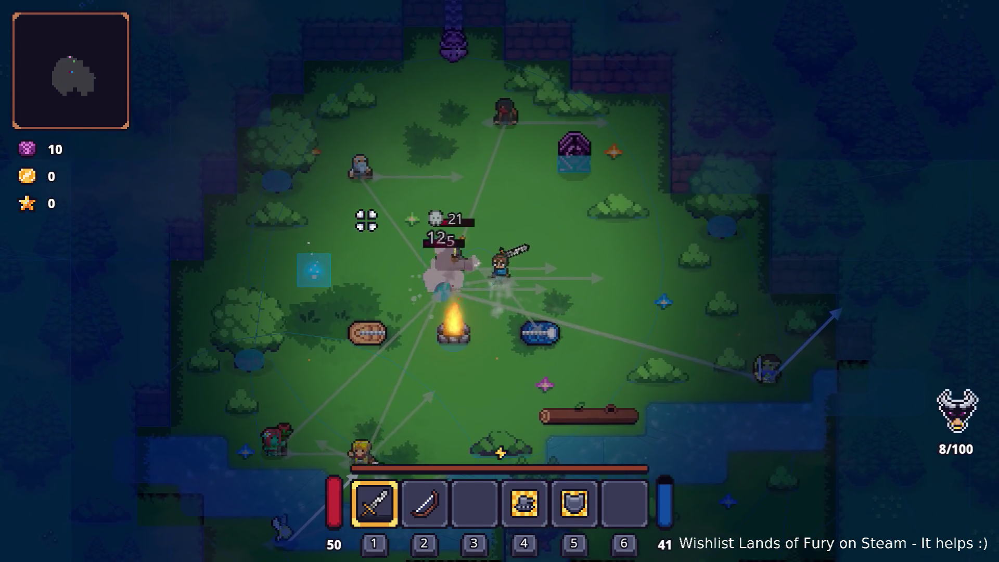
{"action": "key", "text": "a"}
{"action": "key", "text": "w"}
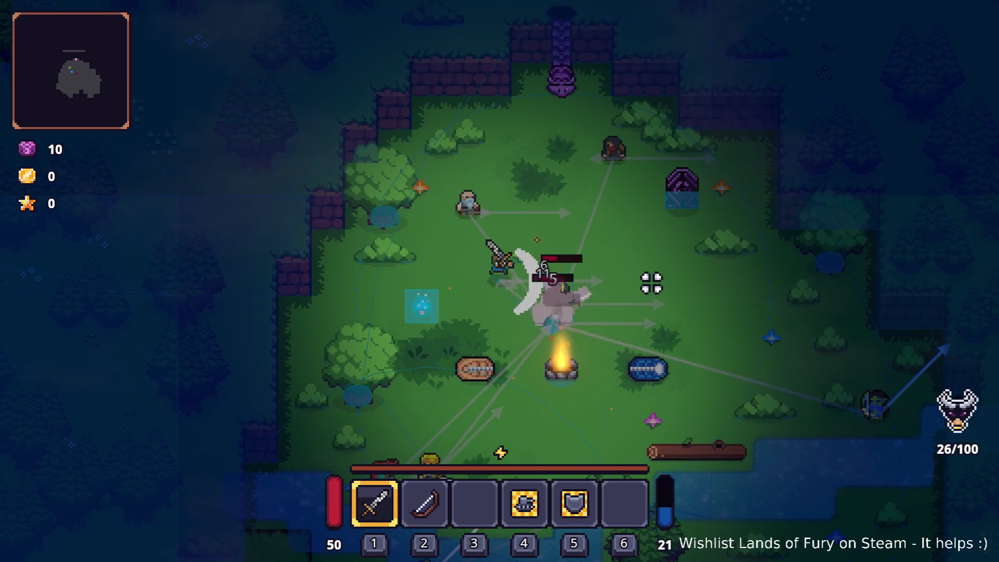
{"action": "key", "text": "s"}
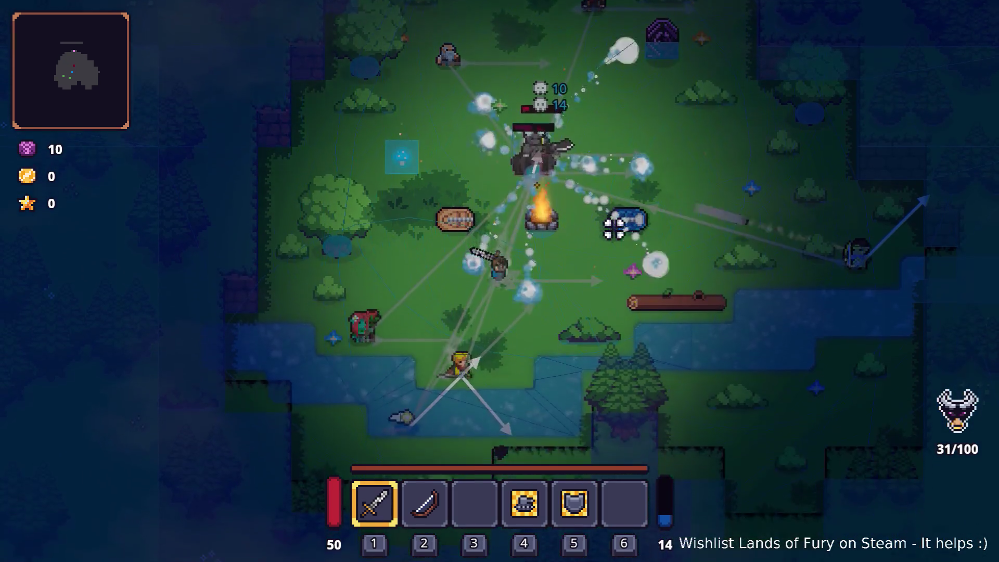
{"action": "key", "text": "Escape"}
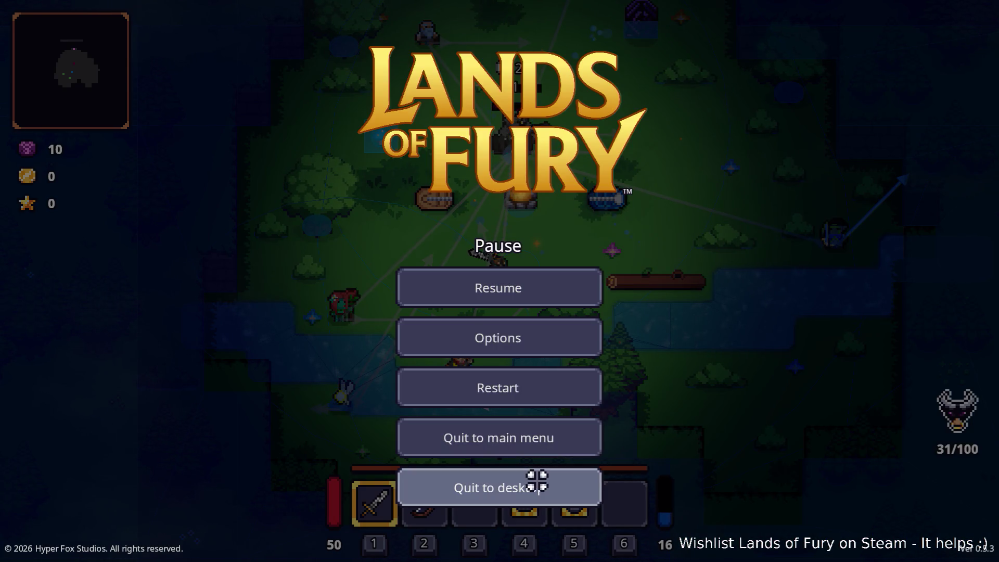
{"action": "left_click", "coordinate": [537, 481]}
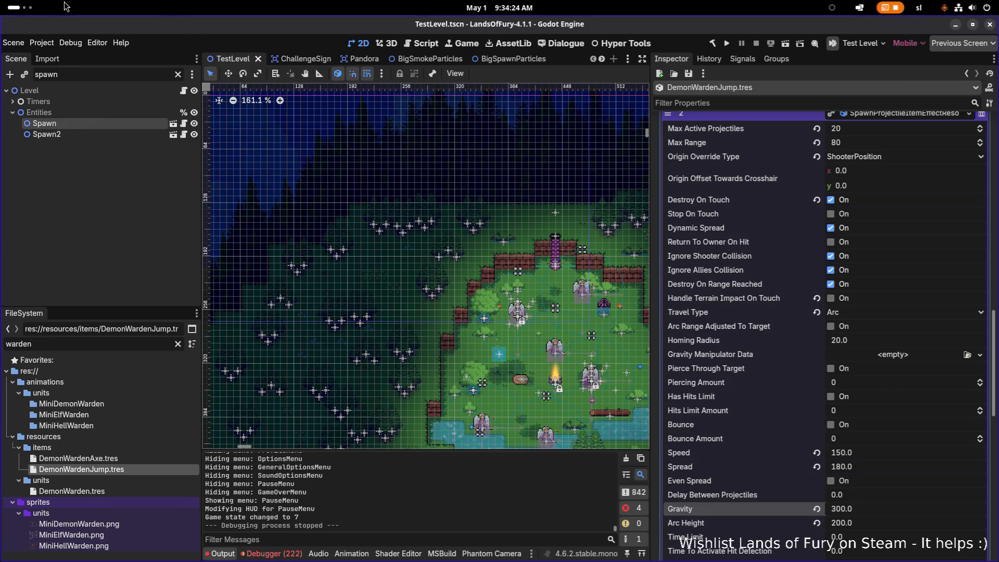
Step: Glance at the Debug menu without changes, then save and run the project
{"action": "left_click", "coordinate": [70, 42]}
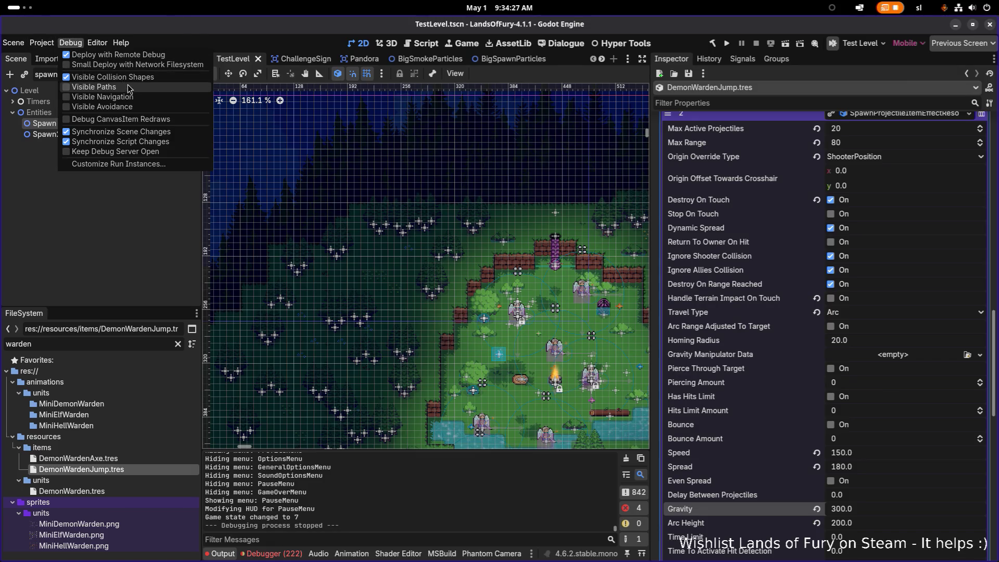
{"action": "left_click", "coordinate": [296, 112]}
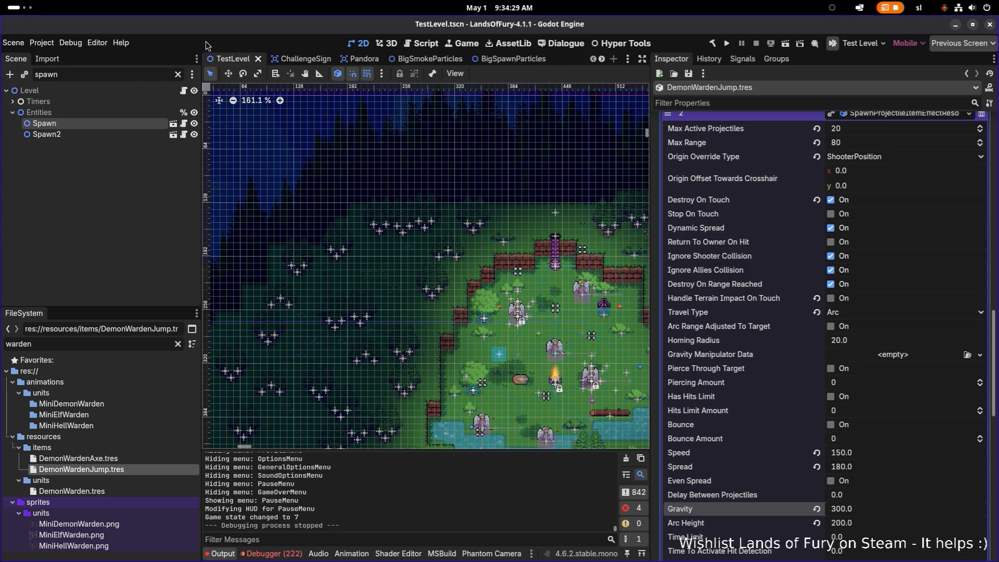
{"action": "left_click", "coordinate": [728, 42]}
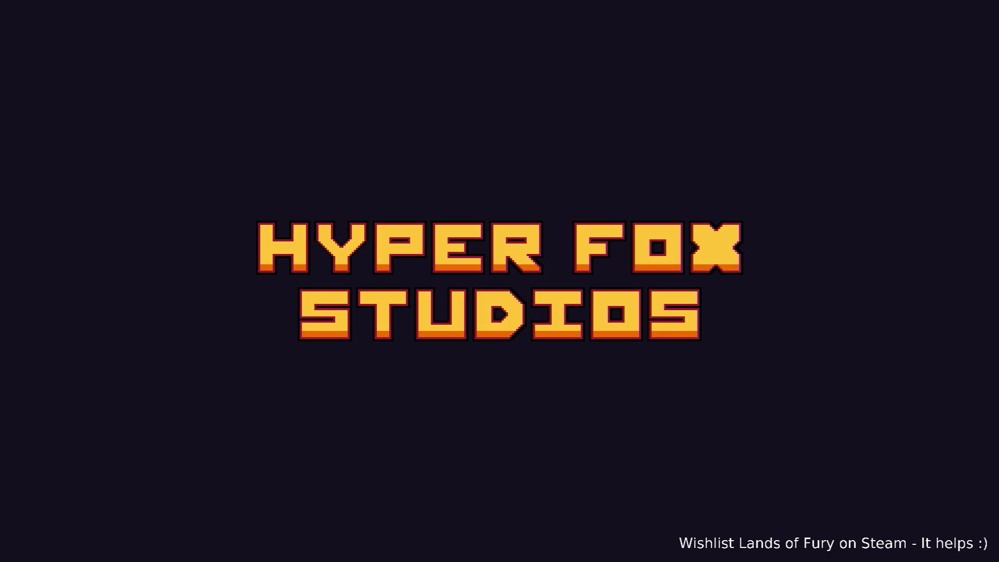
Step: Load into the first saved profile and head down-left toward the enemies
{"action": "key", "text": "Return"}
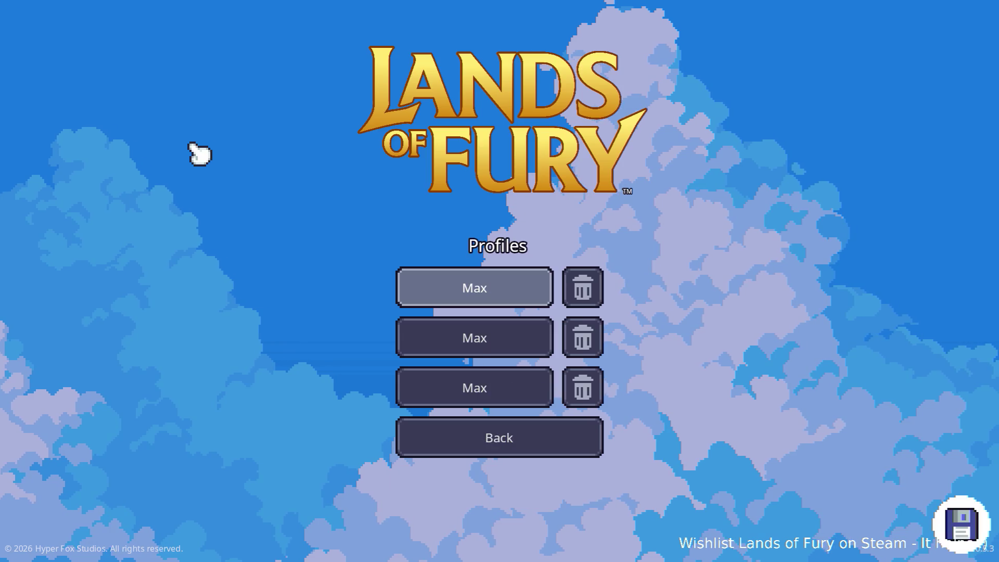
{"action": "key", "text": "Return"}
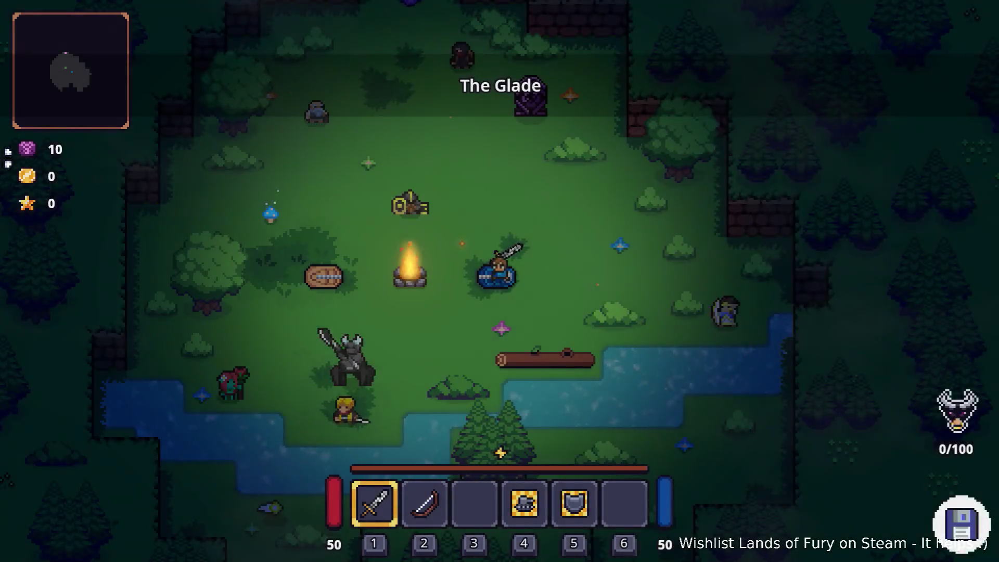
{"action": "left_click", "coordinate": [249, 215]}
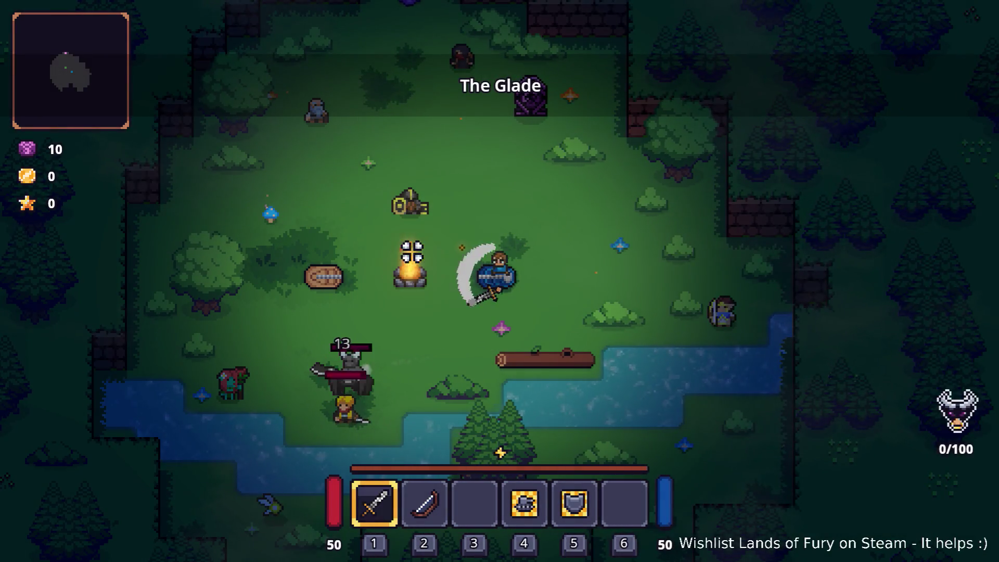
{"action": "key", "text": "s"}
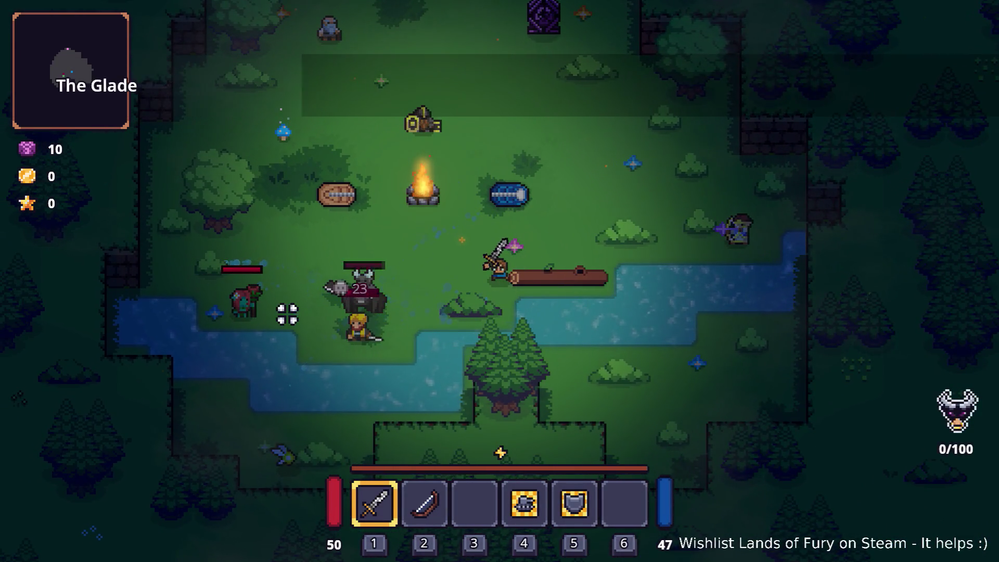
{"action": "key", "text": "a"}
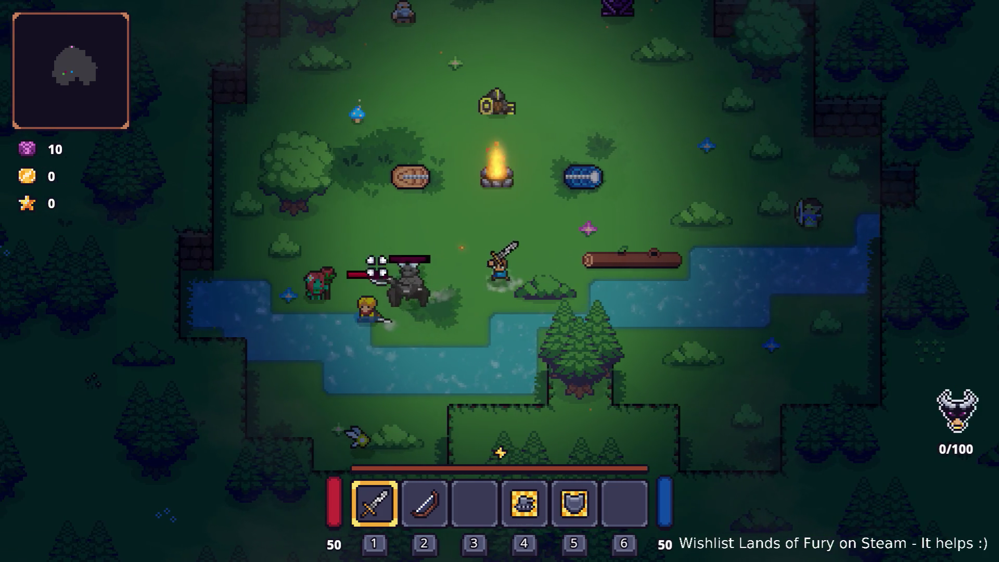
{"action": "key", "text": "a"}
{"action": "key", "text": "s"}
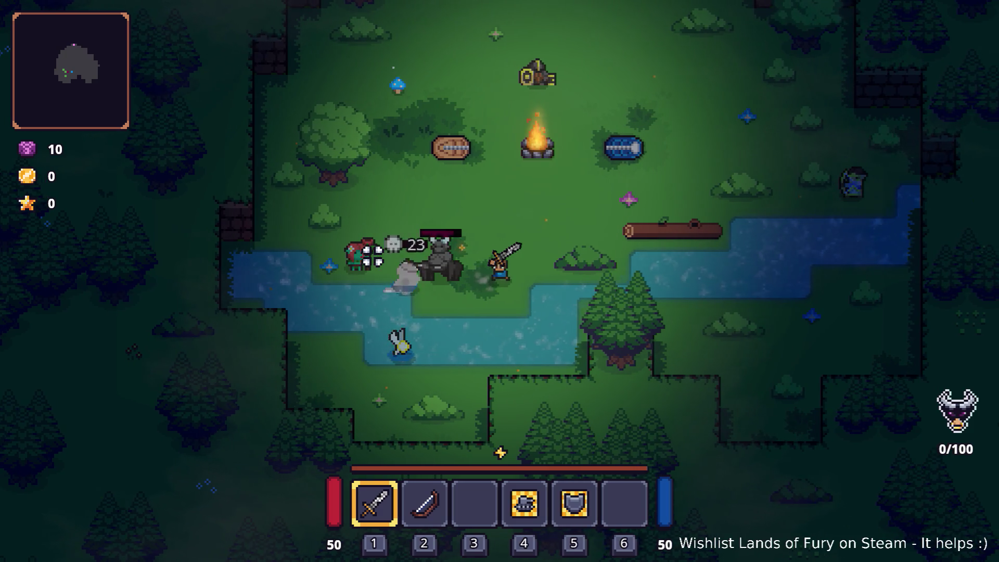
Step: Strike the horned demon repeatedly and finish off the approaching ghost enemy
{"action": "left_click", "coordinate": [365, 258]}
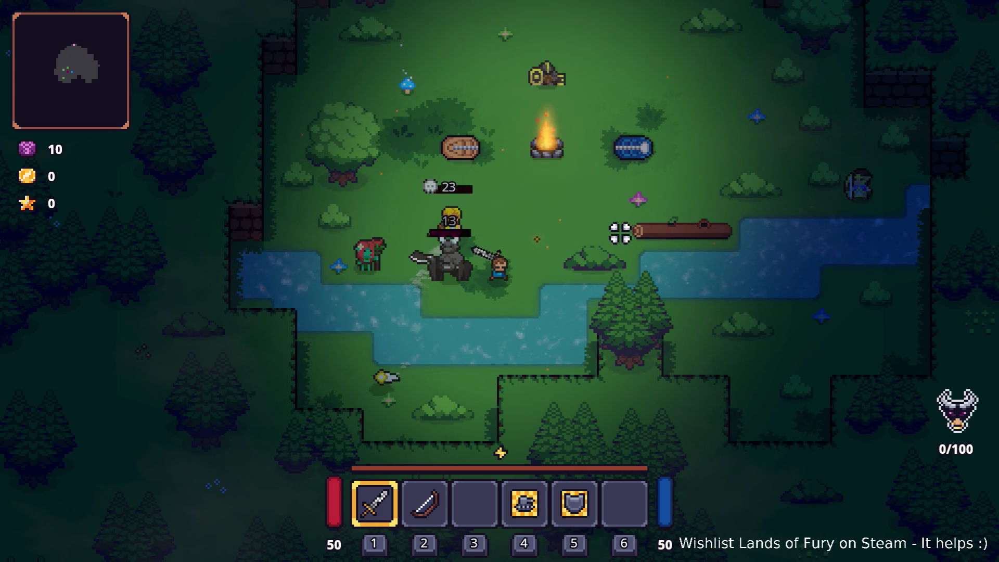
{"action": "key", "text": "w"}
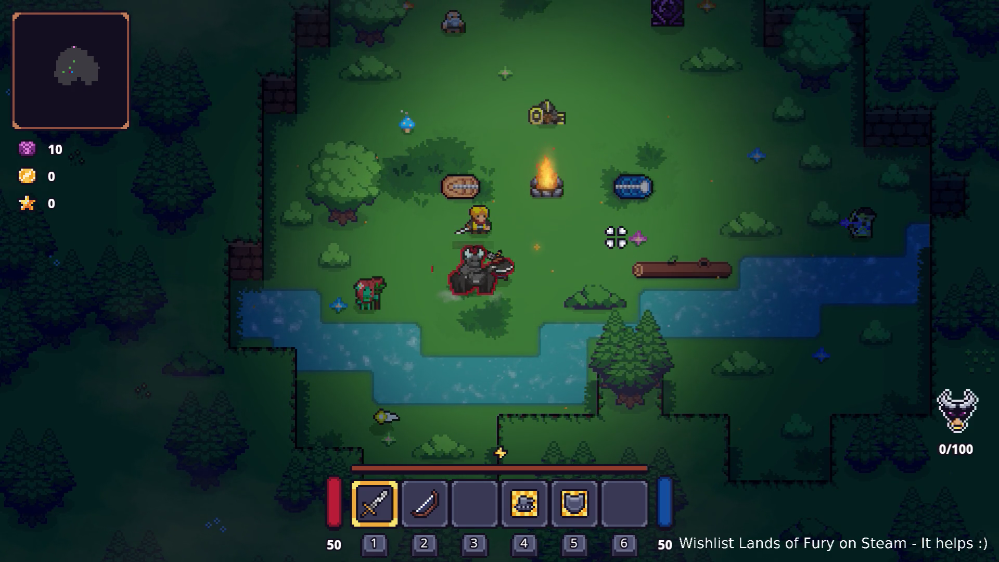
{"action": "key", "text": "d"}
{"action": "left_click", "coordinate": [616, 237]}
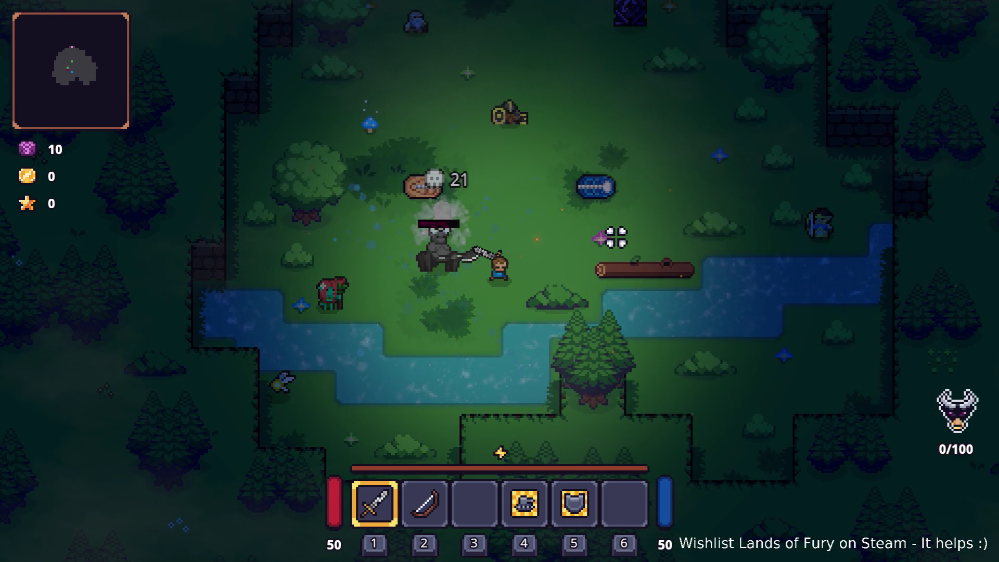
{"action": "key", "text": "w"}
{"action": "key", "text": "d"}
{"action": "left_click", "coordinate": [509, 250]}
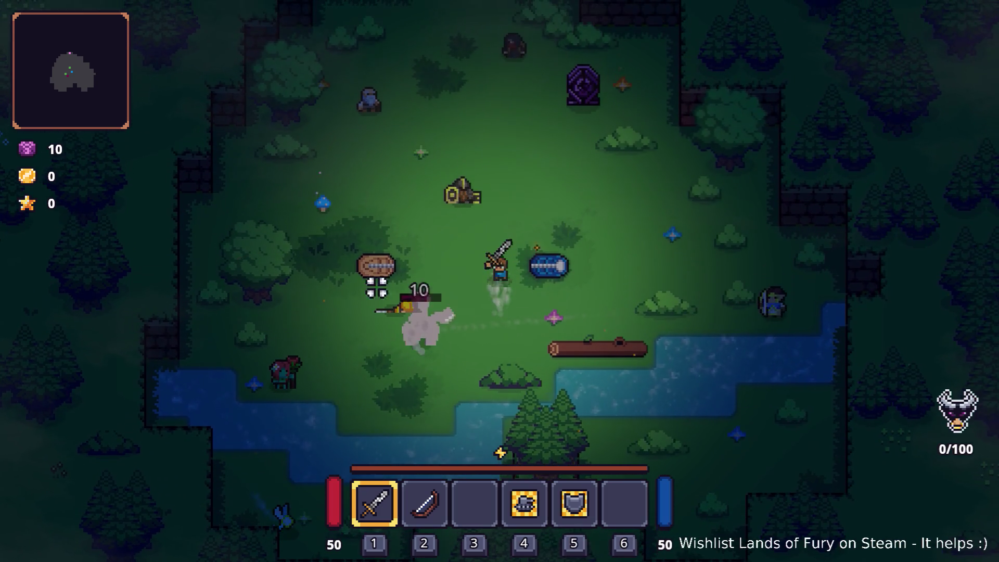
{"action": "key", "text": "w"}
{"action": "key", "text": "d"}
{"action": "left_click", "coordinate": [358, 323]}
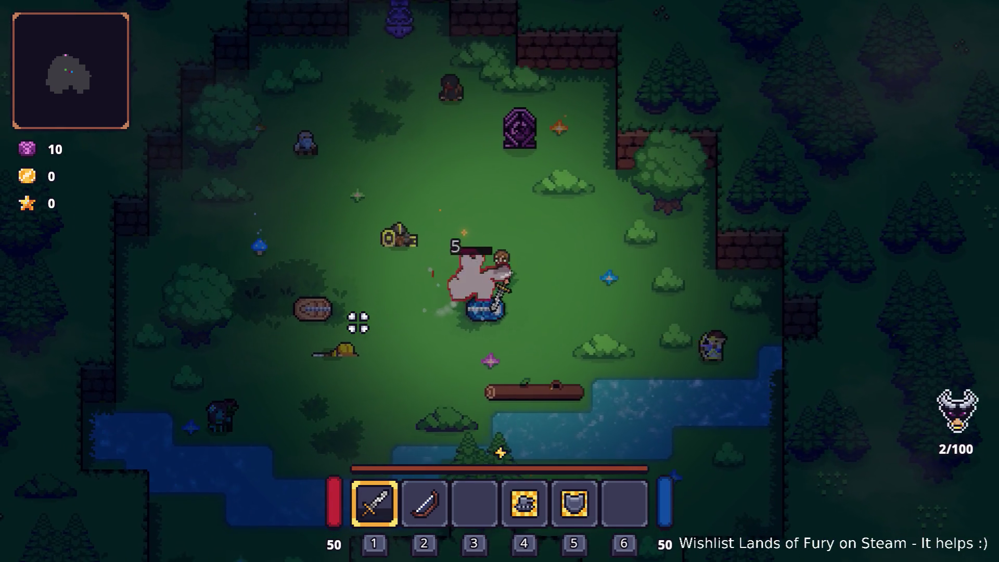
{"action": "left_click", "coordinate": [358, 322]}
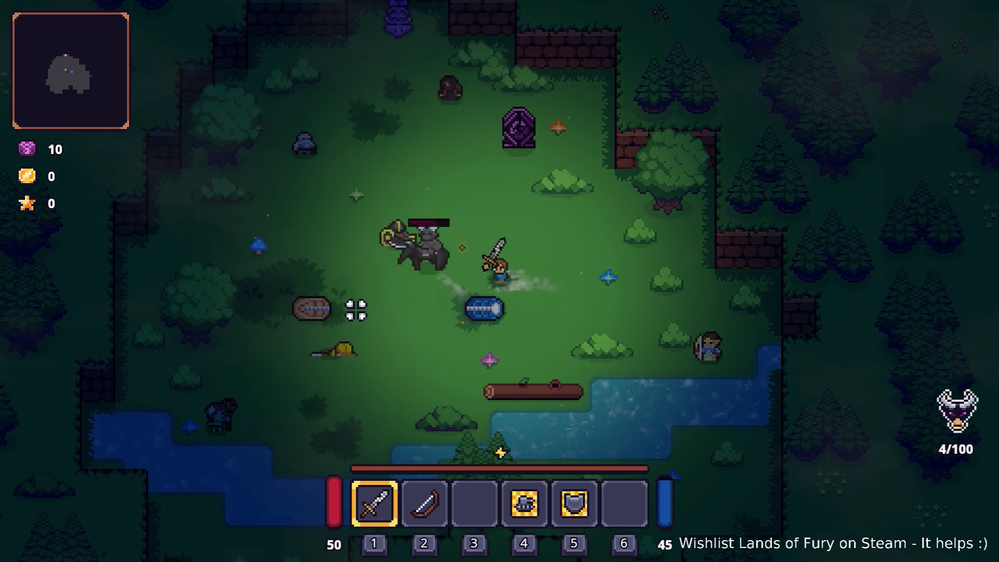
Step: Keep hitting the horned demon, then pause and quit back to the editor
{"action": "key", "text": "a"}
{"action": "left_click", "coordinate": [395, 268]}
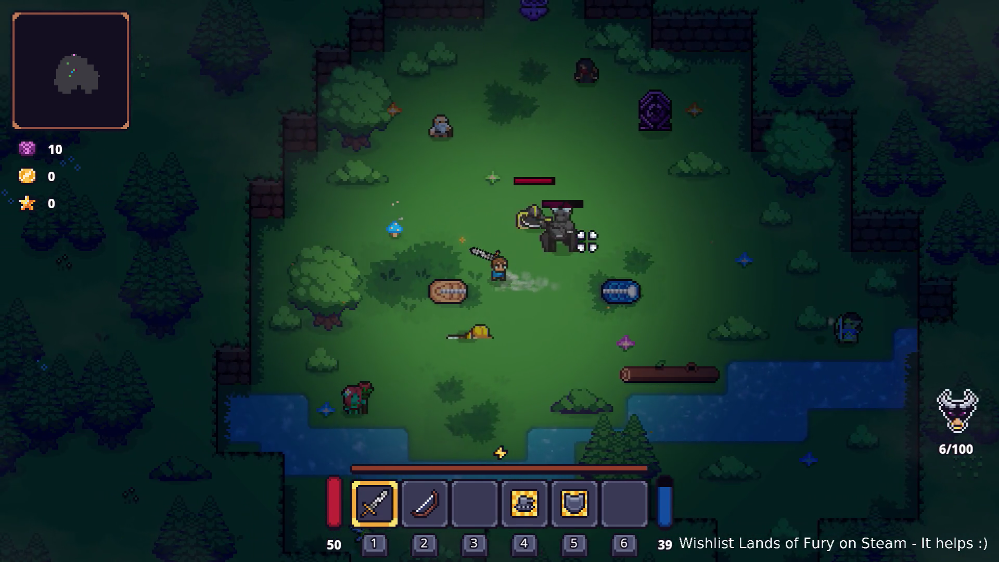
{"action": "key", "text": "w"}
{"action": "key", "text": "a"}
{"action": "left_click", "coordinate": [689, 248]}
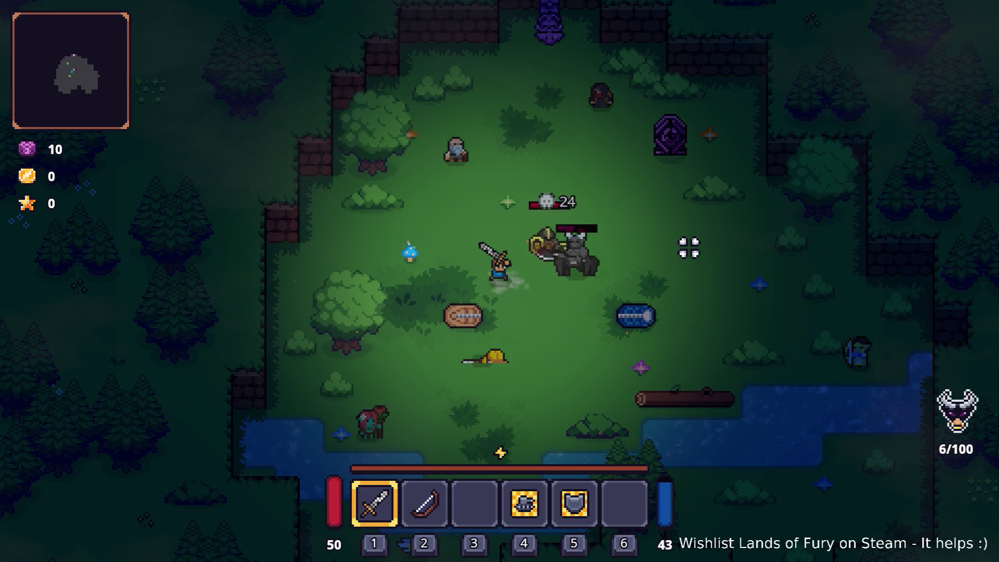
{"action": "left_click", "coordinate": [688, 248]}
{"action": "key", "text": "a"}
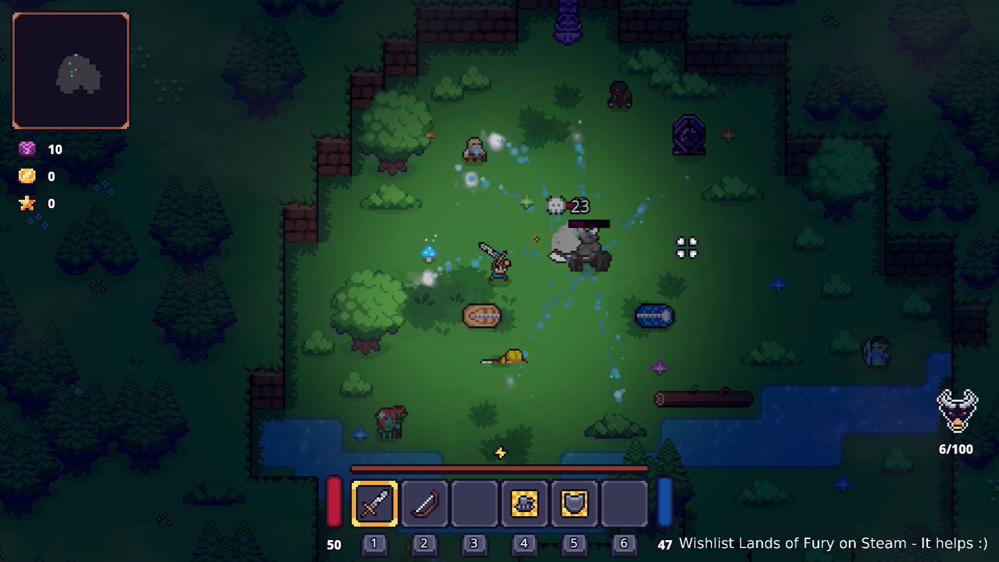
{"action": "left_click", "coordinate": [625, 297]}
{"action": "left_click", "coordinate": [631, 299]}
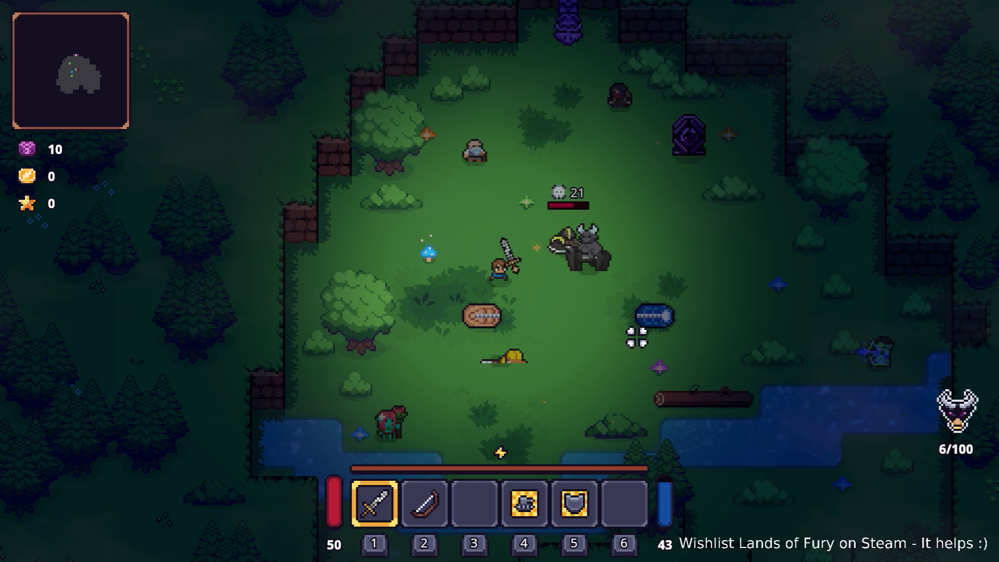
{"action": "key", "text": "Escape"}
{"action": "left_click", "coordinate": [514, 489]}
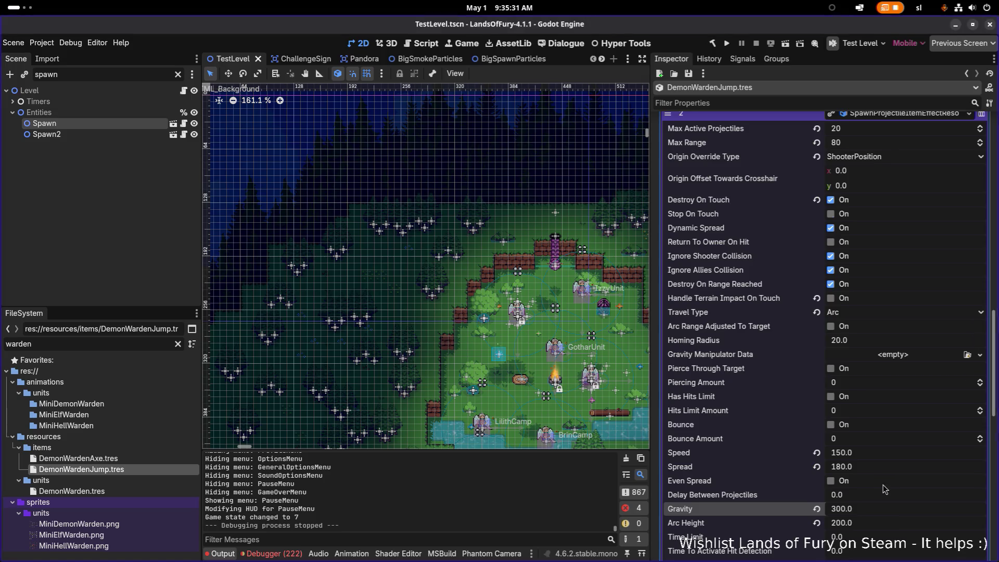
Step: Set DemonWardenJump.tres Arc Height to 400, save, and run the project
{"action": "scroll", "coordinate": [887, 484], "scroll_direction": "down", "scroll_amount": 2}
{"action": "left_click", "coordinate": [906, 465]}
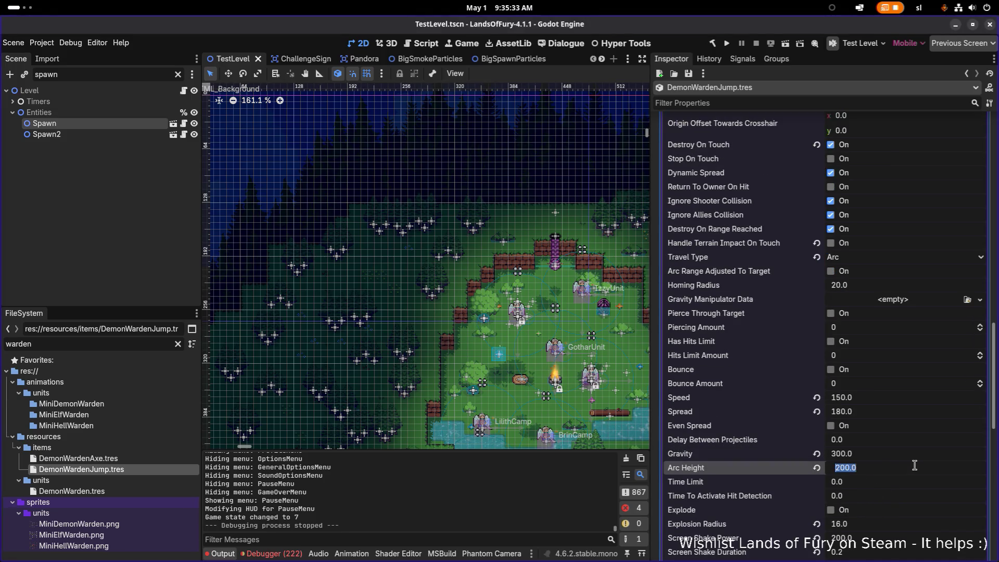
{"action": "type", "text": "400"}
{"action": "key", "text": "Return"}
{"action": "key", "text": "ctrl+s"}
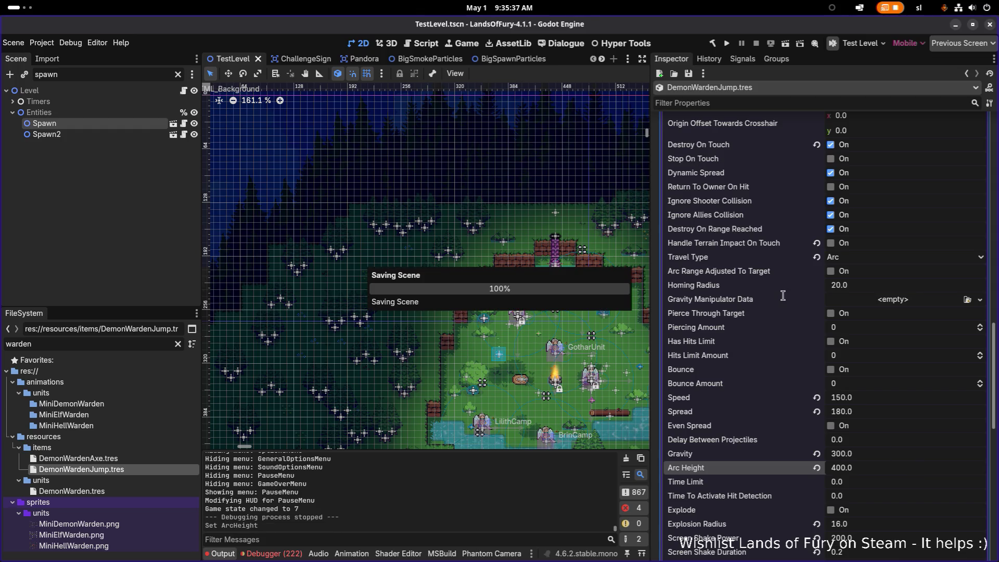
{"action": "left_click", "coordinate": [727, 44]}
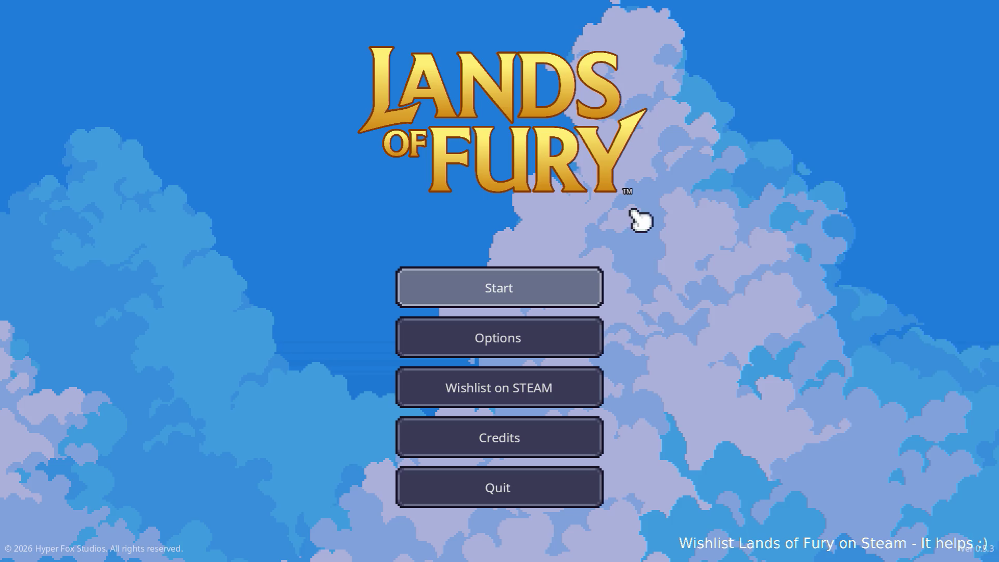
Step: Start a game on the first saved profile and walk the hero down-left
{"action": "left_click", "coordinate": [575, 285]}
{"action": "left_click", "coordinate": [495, 286]}
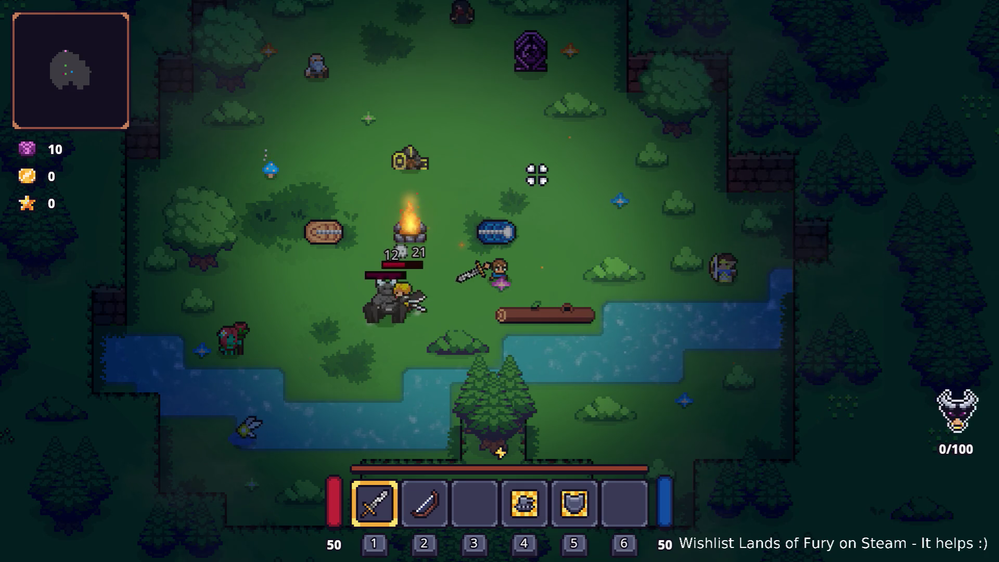
{"action": "key", "text": "a"}
{"action": "key", "text": "s"}
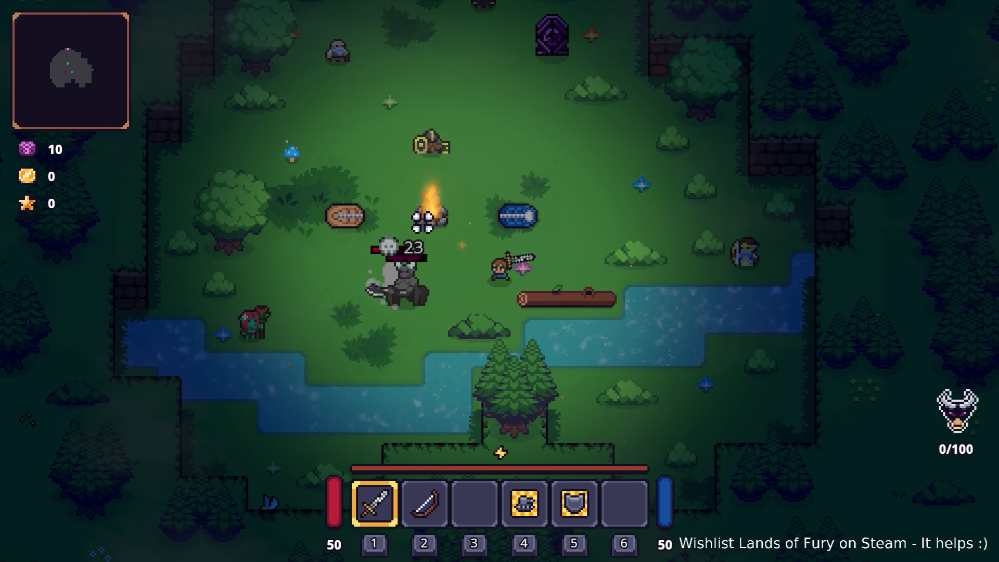
{"action": "key", "text": "a"}
{"action": "key", "text": "s"}
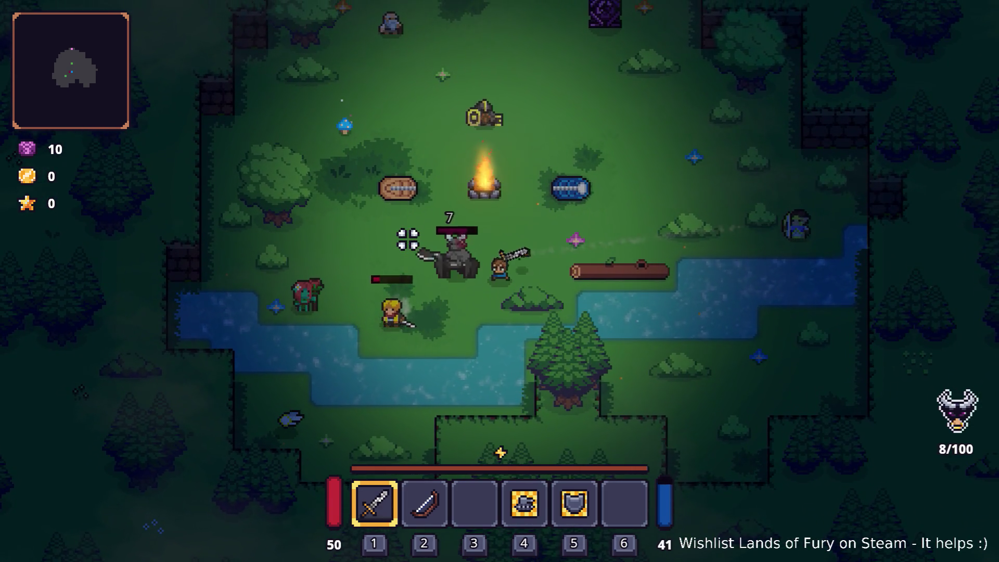
{"action": "key", "text": "w"}
{"action": "key", "text": "d"}
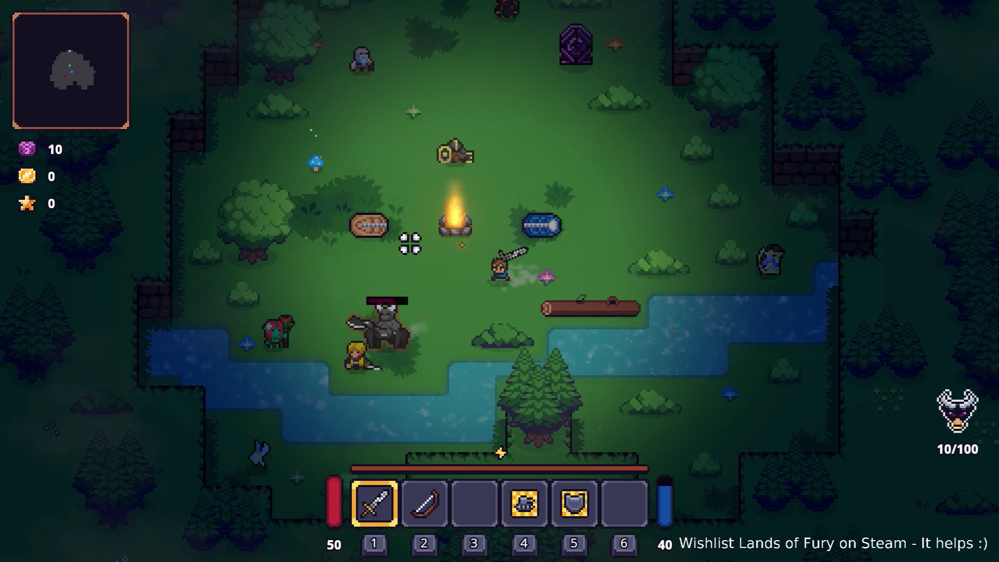
{"action": "key", "text": "a"}
{"action": "key", "text": "s"}
{"action": "key", "text": "a"}
{"action": "key", "text": "s"}
Step: Swing at the enemy and the knight while weaving around them
{"action": "left_click", "coordinate": [410, 243]}
{"action": "key", "text": "w"}
{"action": "key", "text": "a"}
{"action": "left_click", "coordinate": [417, 254]}
{"action": "key", "text": "d"}
{"action": "key", "text": "w"}
{"action": "key", "text": "d"}
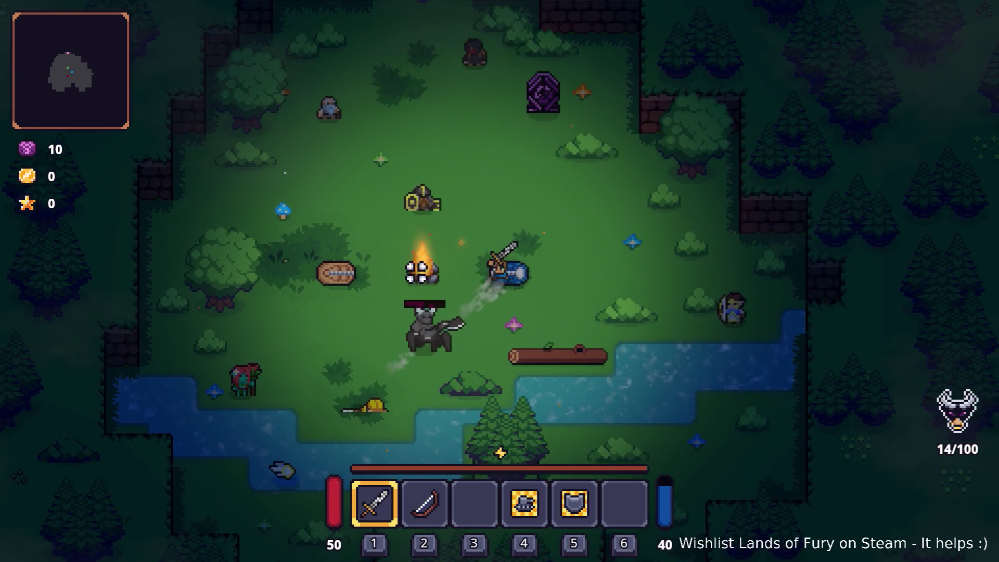
{"action": "key", "text": "d"}
{"action": "key", "text": "w"}
{"action": "key", "text": "a"}
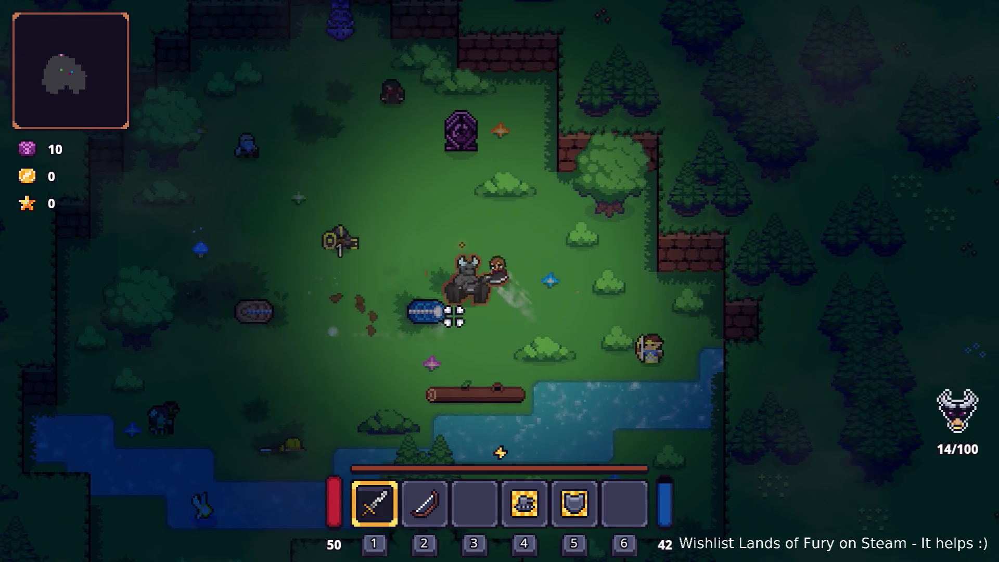
{"action": "left_click", "coordinate": [479, 319]}
{"action": "key", "text": "s"}
{"action": "key", "text": "s"}
{"action": "left_click", "coordinate": [654, 269]}
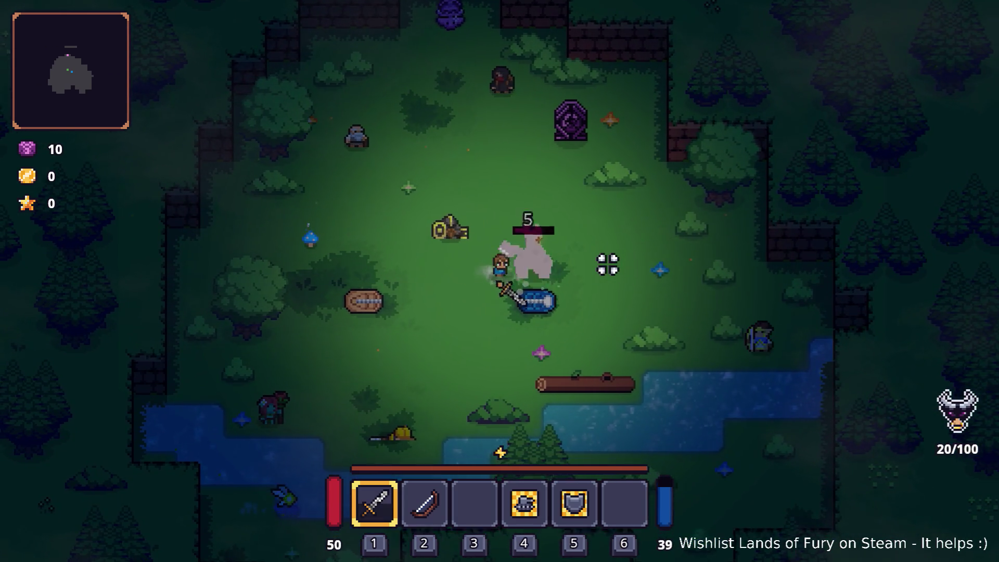
Step: Engage the armoured knight with repeated sword swings
{"action": "key", "text": "a"}
{"action": "key", "text": "s"}
{"action": "left_click", "coordinate": [572, 240]}
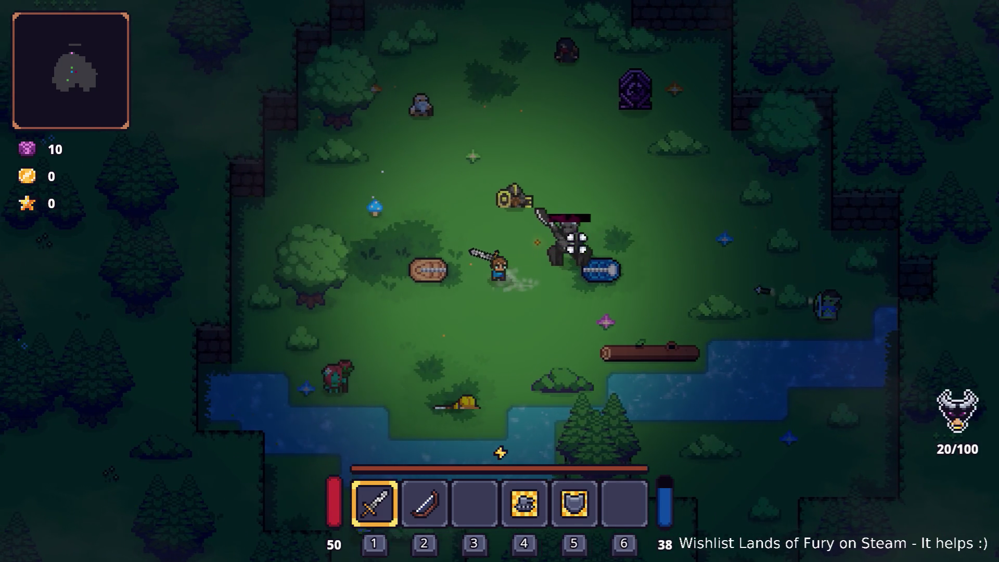
{"action": "key", "text": "w"}
{"action": "left_click", "coordinate": [572, 202]}
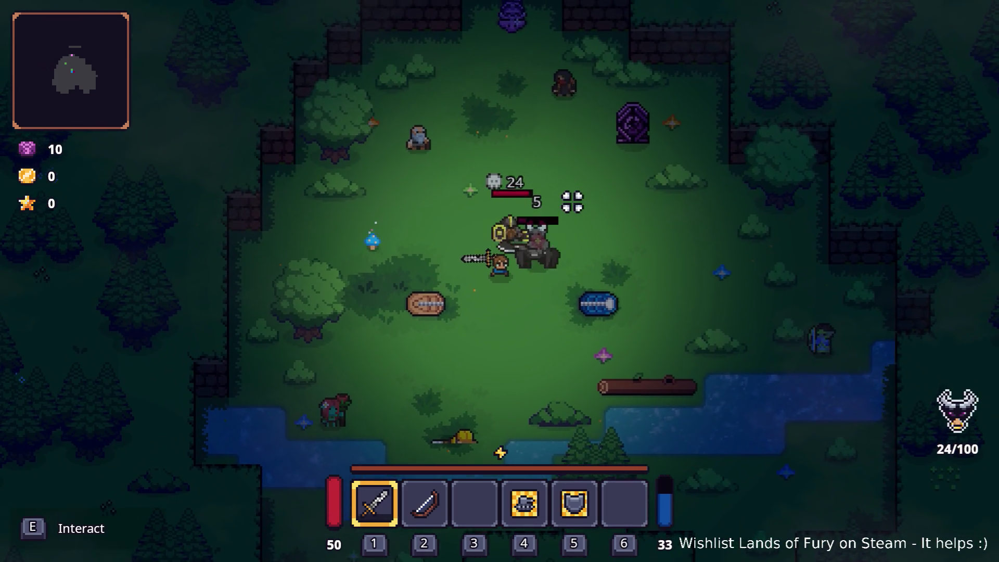
{"action": "left_click", "coordinate": [572, 202]}
{"action": "key", "text": "a"}
{"action": "key", "text": "s"}
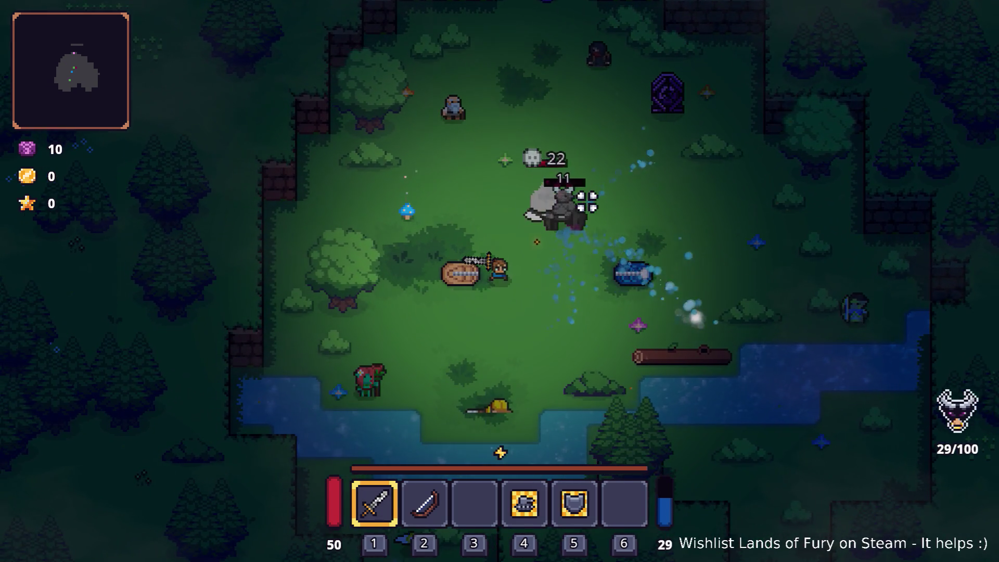
Step: Land the finishing blows on the knight, then pause and quit to the editor
{"action": "key", "text": "w"}
{"action": "key", "text": "d"}
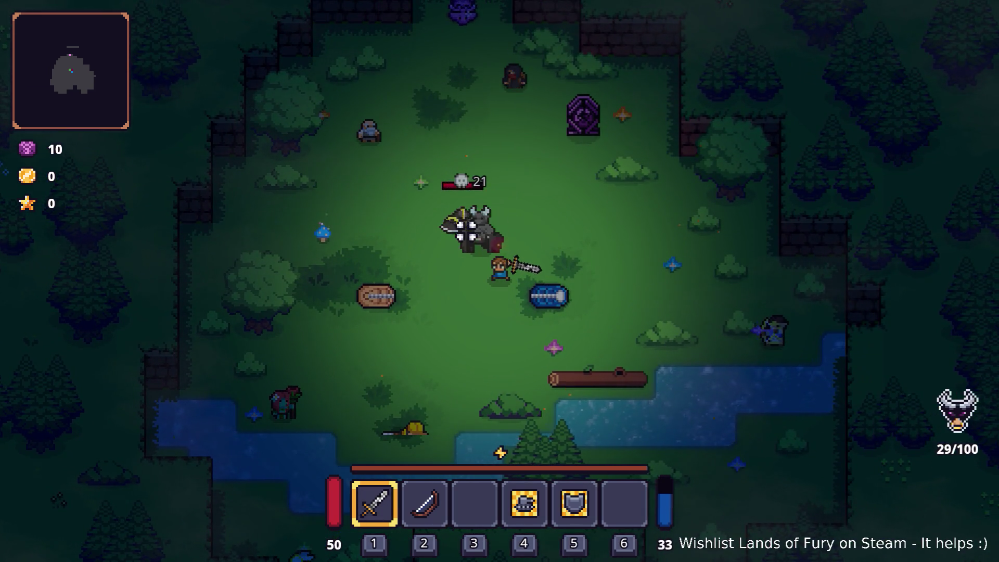
{"action": "key", "text": "w"}
{"action": "key", "text": "d"}
{"action": "left_click", "coordinate": [469, 223]}
{"action": "left_click", "coordinate": [422, 240]}
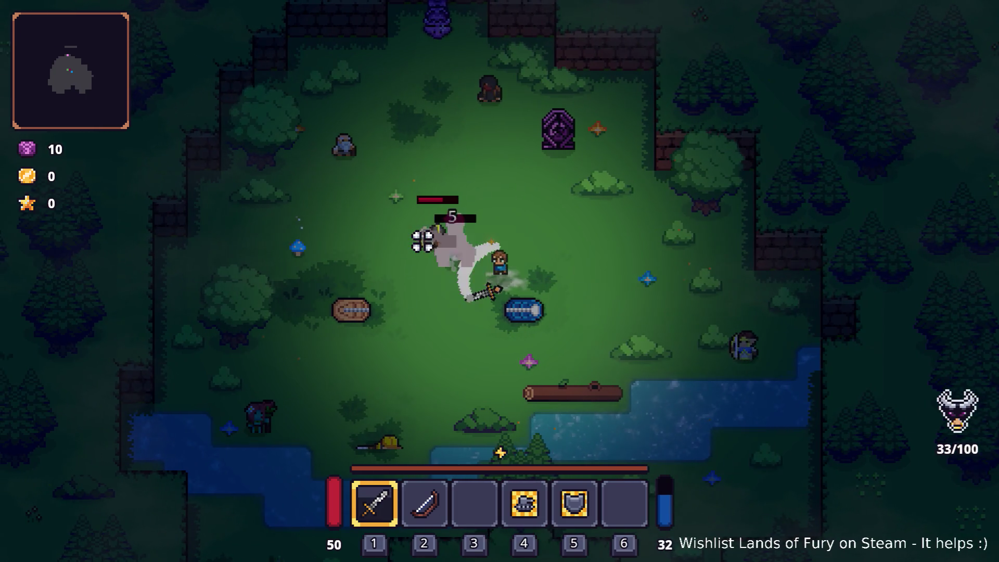
{"action": "left_click", "coordinate": [431, 236]}
{"action": "key", "text": "Escape"}
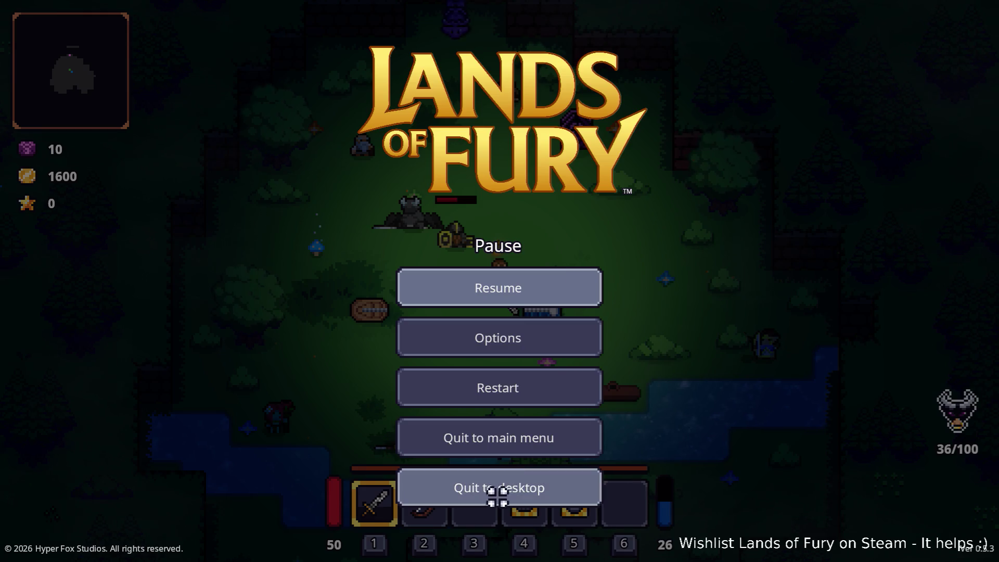
{"action": "left_click", "coordinate": [508, 473]}
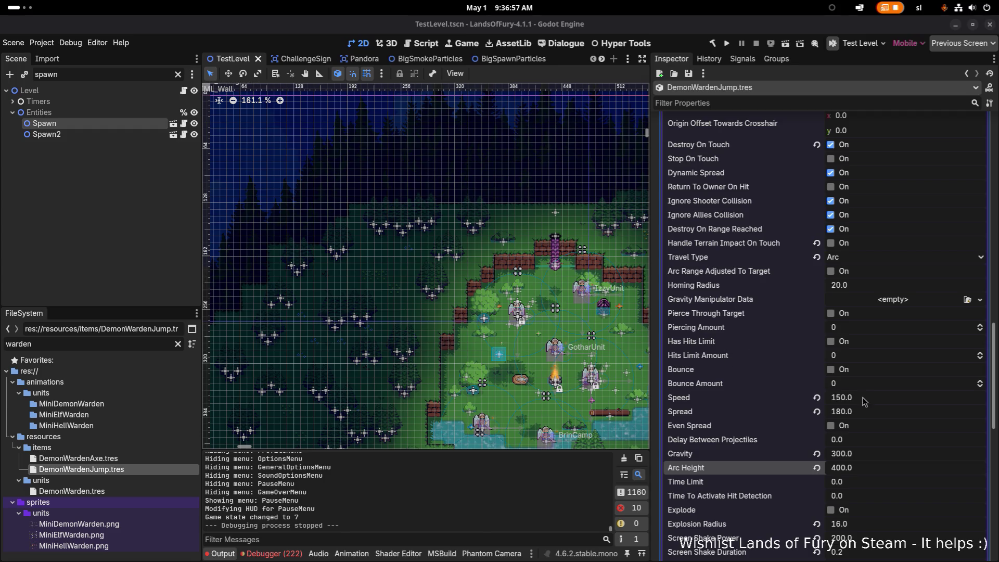
Step: Change DemonWardenJump.tres Gravity from 300 to 200 and save
{"action": "left_click", "coordinate": [880, 454]}
{"action": "type", "text": "2"}
{"action": "key", "text": "Return"}
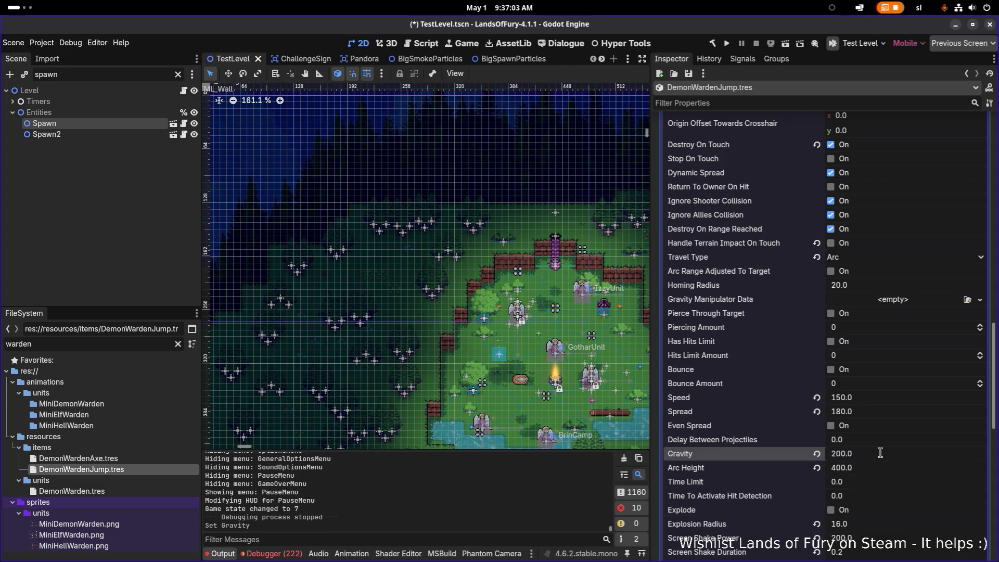
{"action": "key", "text": "ctrl+s"}
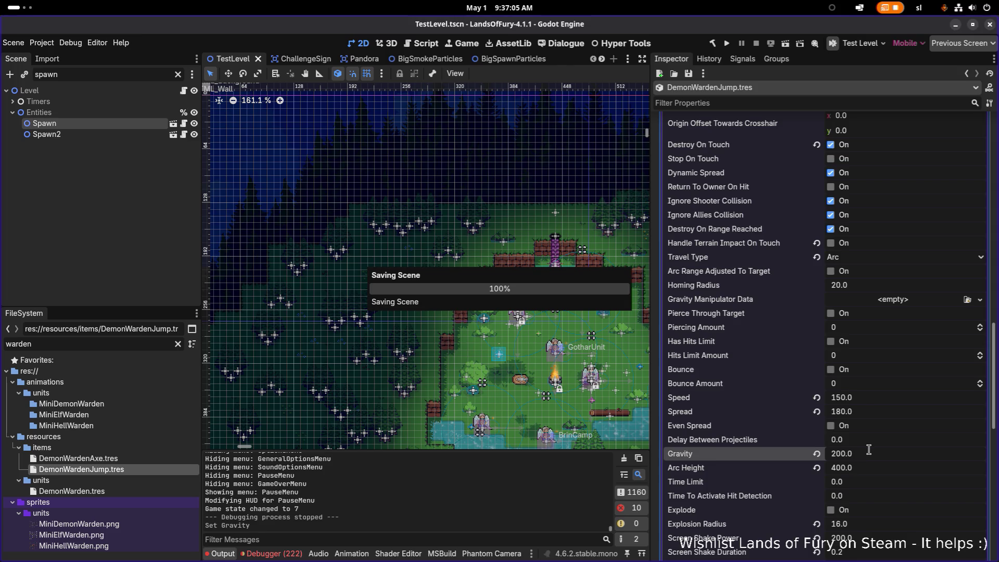
Step: Expand the Iceball.tres projectile data to view its sound and particle settings
{"action": "scroll", "coordinate": [876, 416], "scroll_direction": "down", "scroll_amount": 3}
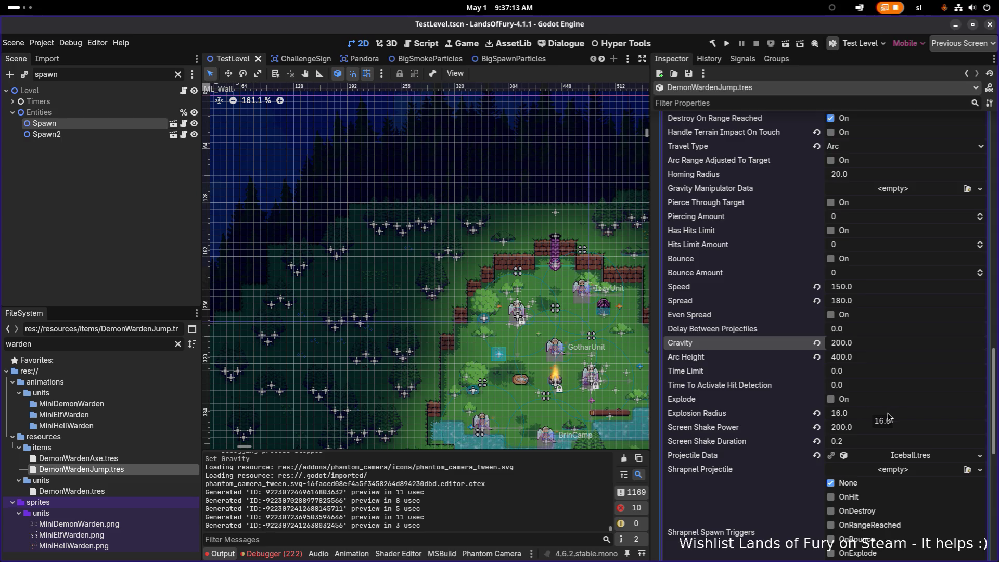
{"action": "left_click", "coordinate": [907, 453]}
{"action": "scroll", "coordinate": [907, 452], "scroll_direction": "down", "scroll_amount": 5}
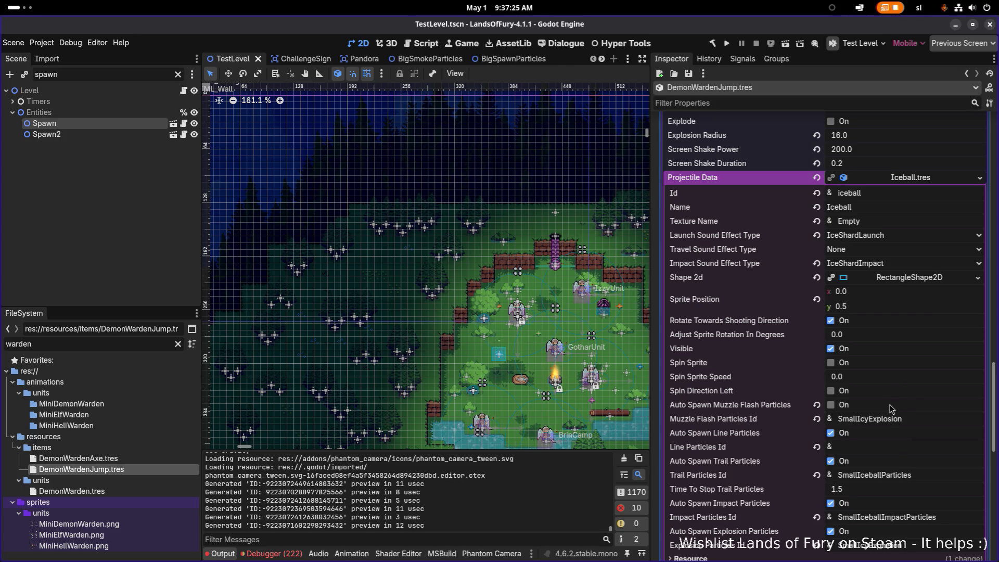
Step: Locate Iceball.tres in the FileSystem from the Projectile Data field's options
{"action": "right_click", "coordinate": [925, 181]}
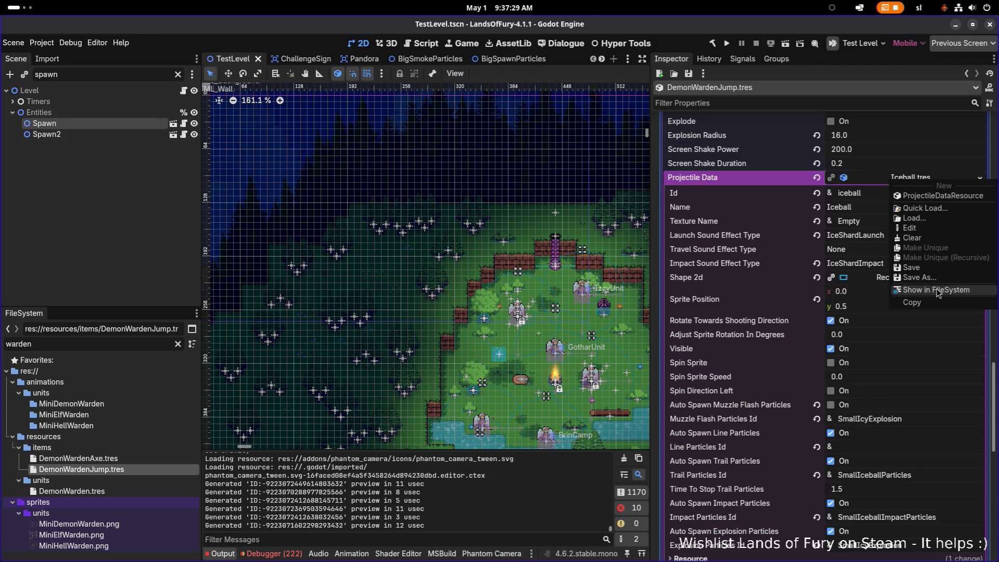
{"action": "left_click", "coordinate": [943, 520]}
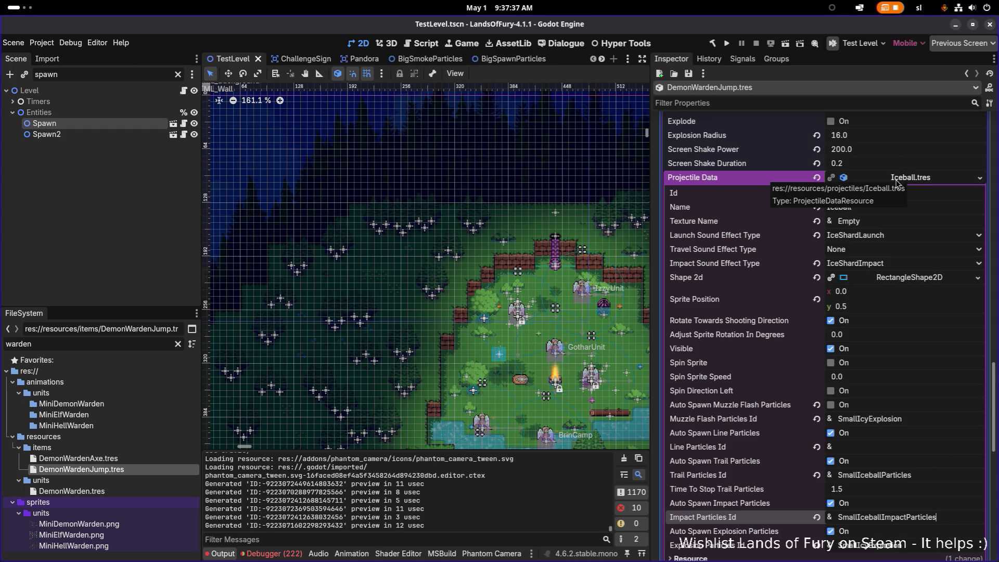
{"action": "right_click", "coordinate": [916, 181]}
{"action": "left_click", "coordinate": [940, 286]}
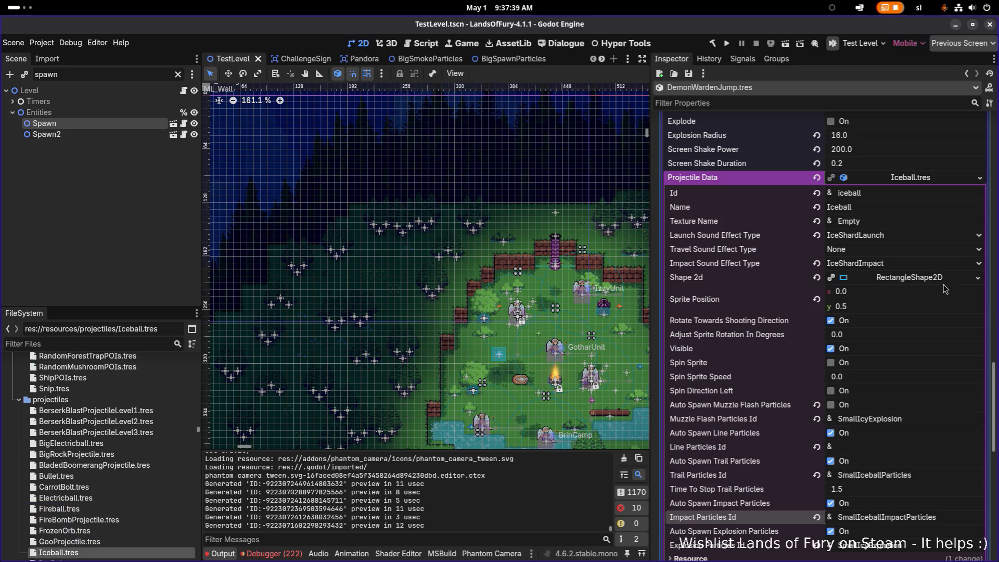
{"action": "scroll", "coordinate": [78, 530], "scroll_direction": "down", "scroll_amount": 2}
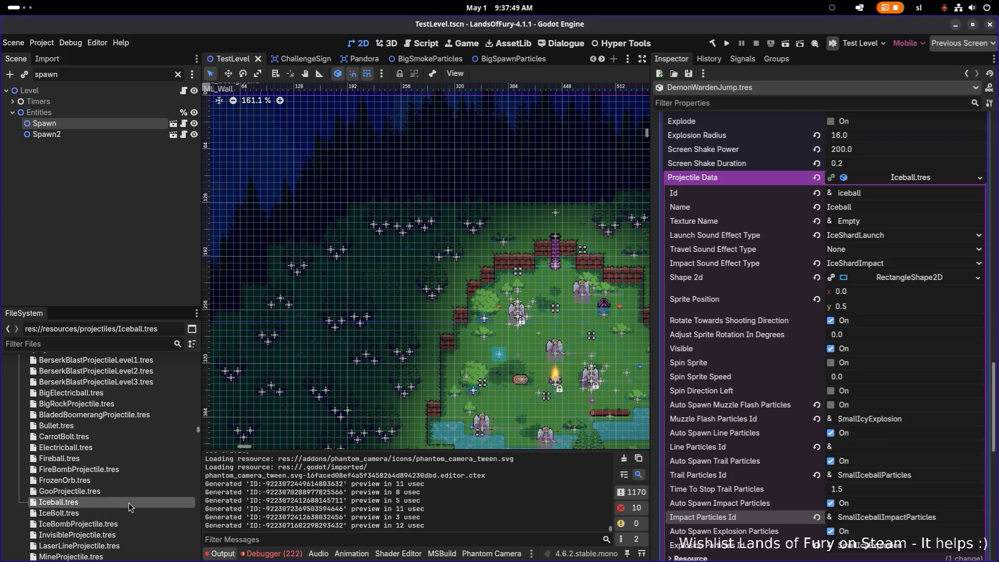
Step: Duplicate Iceball.tres as ExplodingIceball.tres and open the copy for editing
{"action": "key", "text": "ctrl+d"}
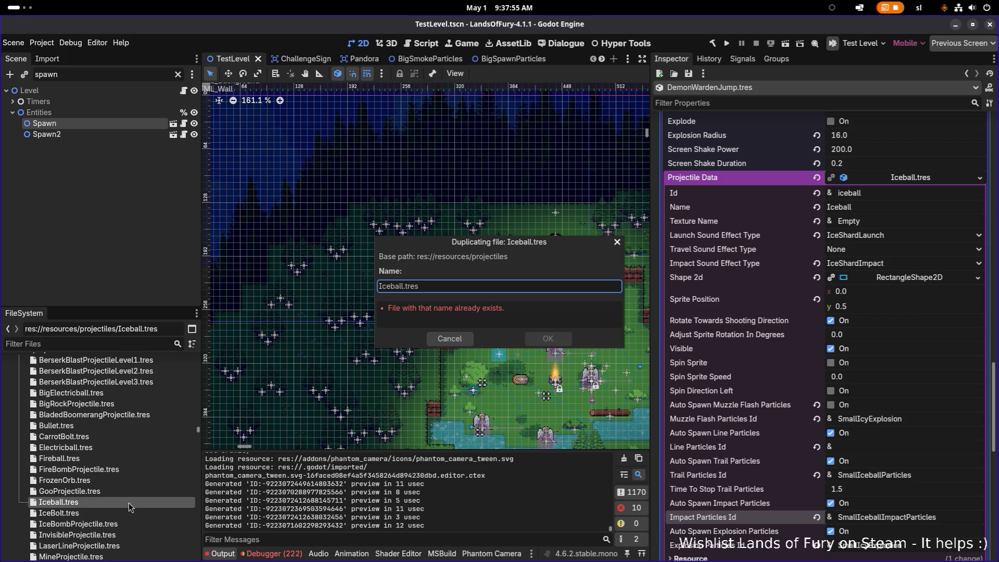
{"action": "type", "text": "Explosive"}
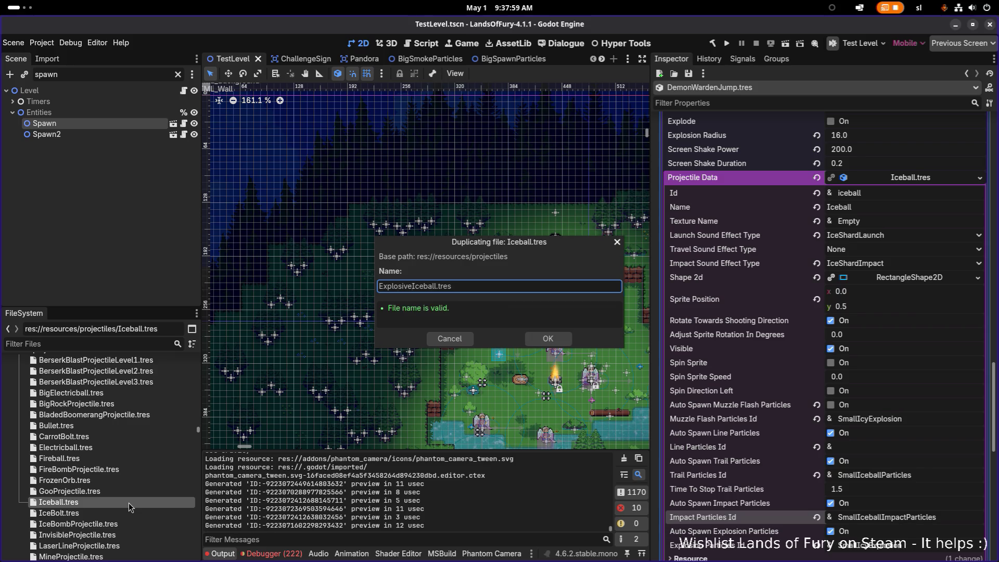
{"action": "key", "text": "BackSpace"}
{"action": "key", "text": "BackSpace"}
{"action": "key", "text": "BackSpace"}
{"action": "type", "text": "ding"}
{"action": "left_click", "coordinate": [547, 339]}
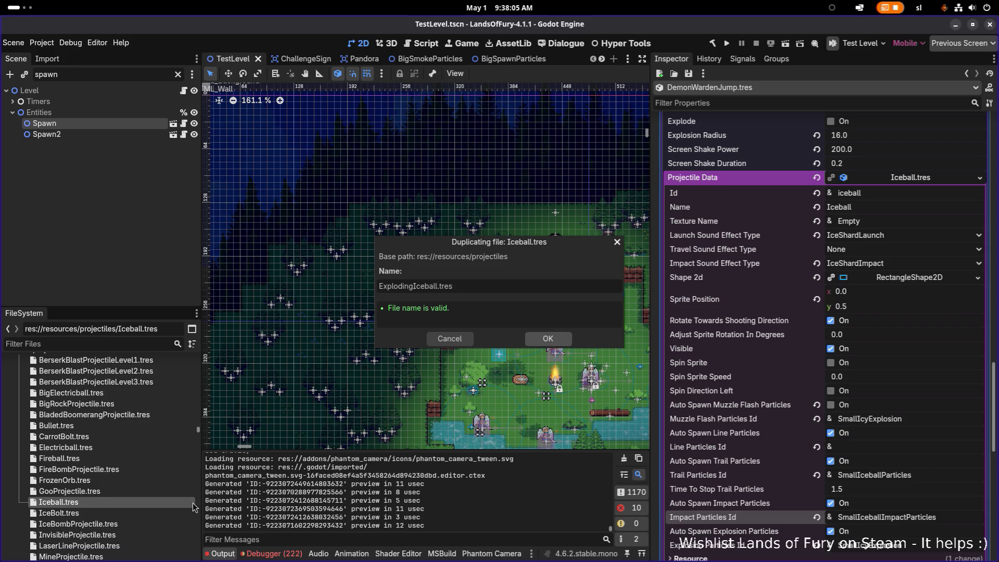
{"action": "key", "text": "Return"}
{"action": "left_click", "coordinate": [136, 459]}
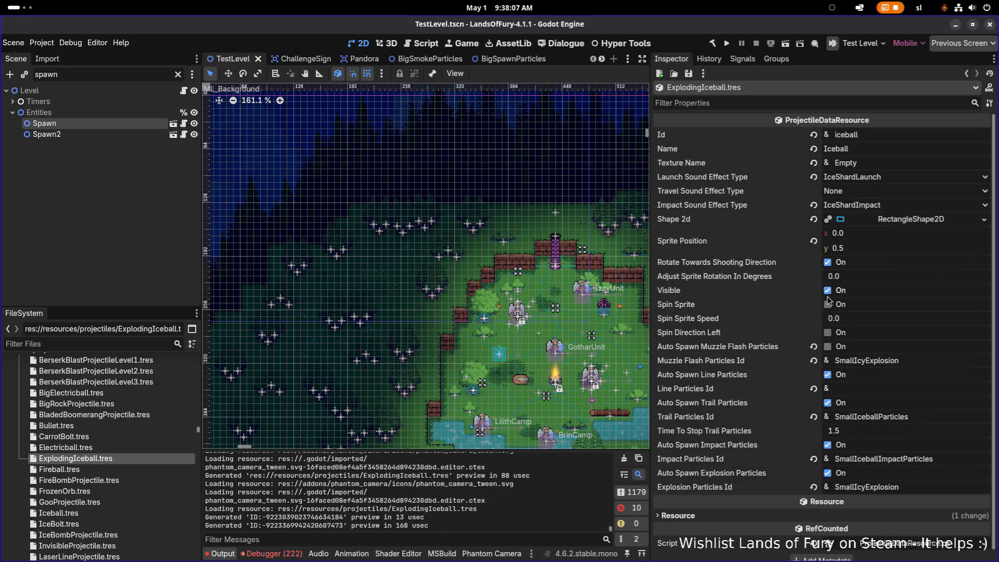
Step: Replace SmallIcyExplosion with MediumIcyExplosion as ExplodingIceball's explosion particles and save
{"action": "left_click", "coordinate": [948, 460]}
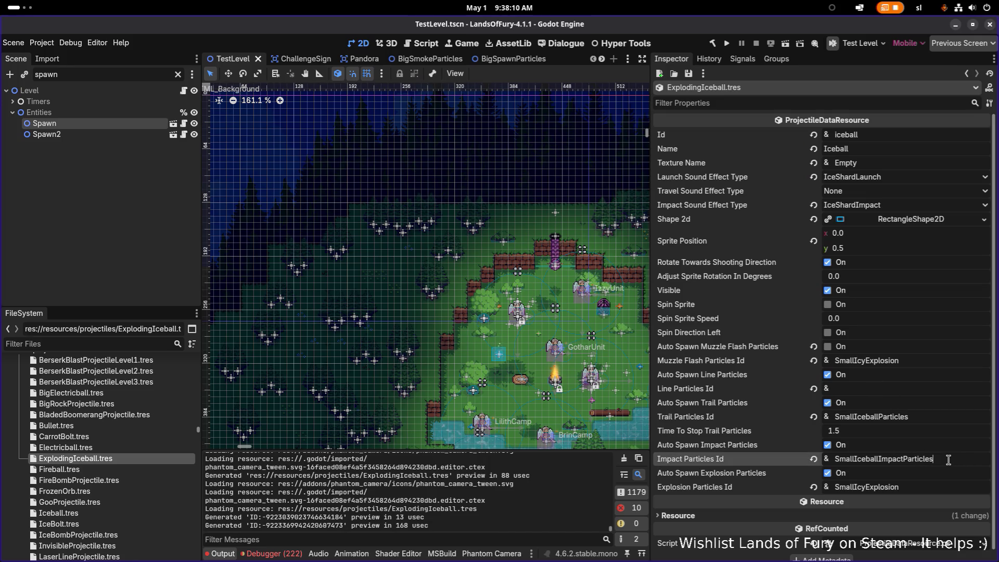
{"action": "double_click", "coordinate": [919, 487]}
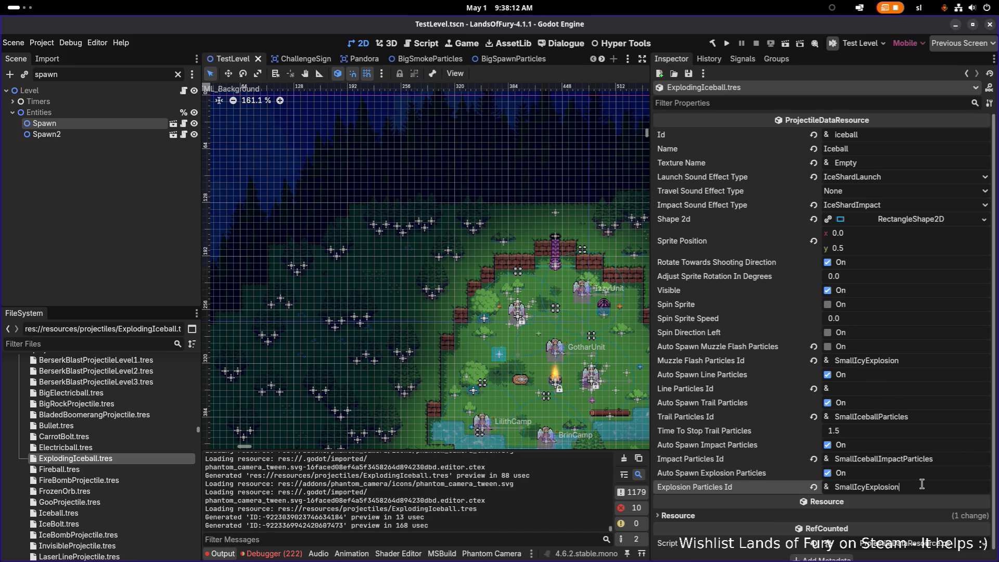
{"action": "left_click", "coordinate": [135, 345]}
{"action": "type", "text": "icy"}
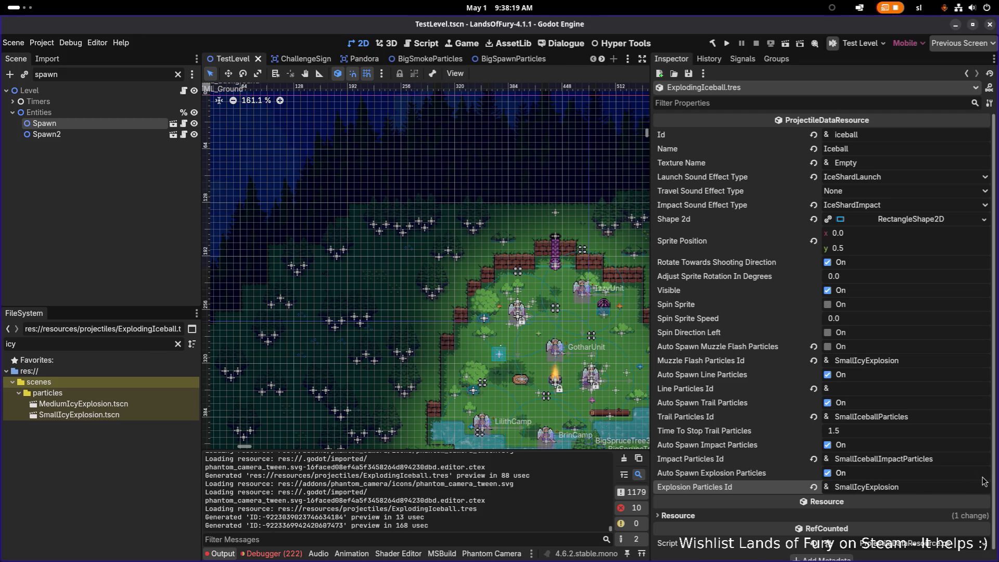
{"action": "key", "text": "shift+Home"}
{"action": "type", "text": "Medium"}
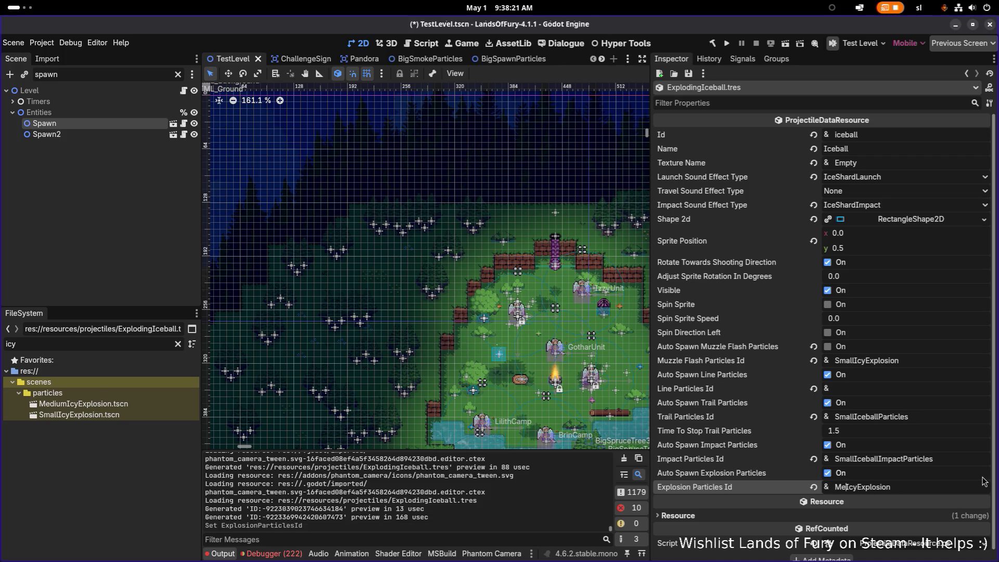
{"action": "type", "text": "um"}
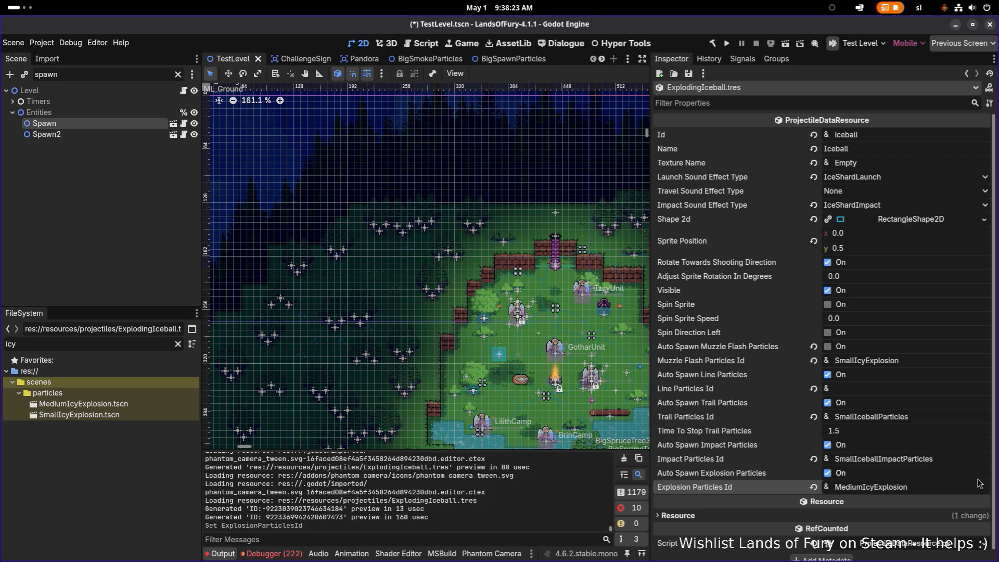
{"action": "key", "text": "ctrl+s"}
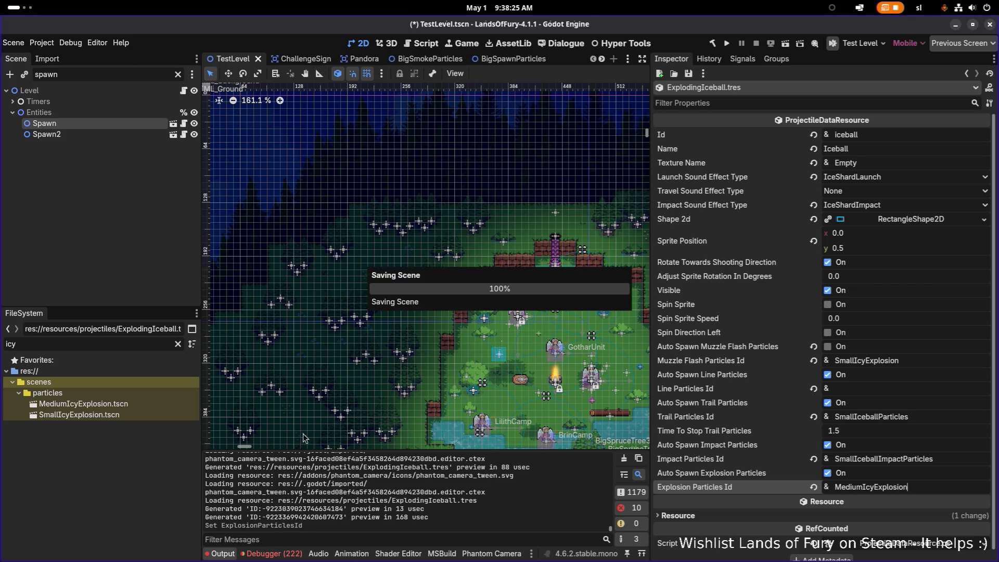
{"action": "double_click", "coordinate": [115, 404]}
Step: Preview the GPUParticles2D burst by enabling Emitting, then save the MediumIcyExplosion scene
{"action": "left_click", "coordinate": [56, 90]}
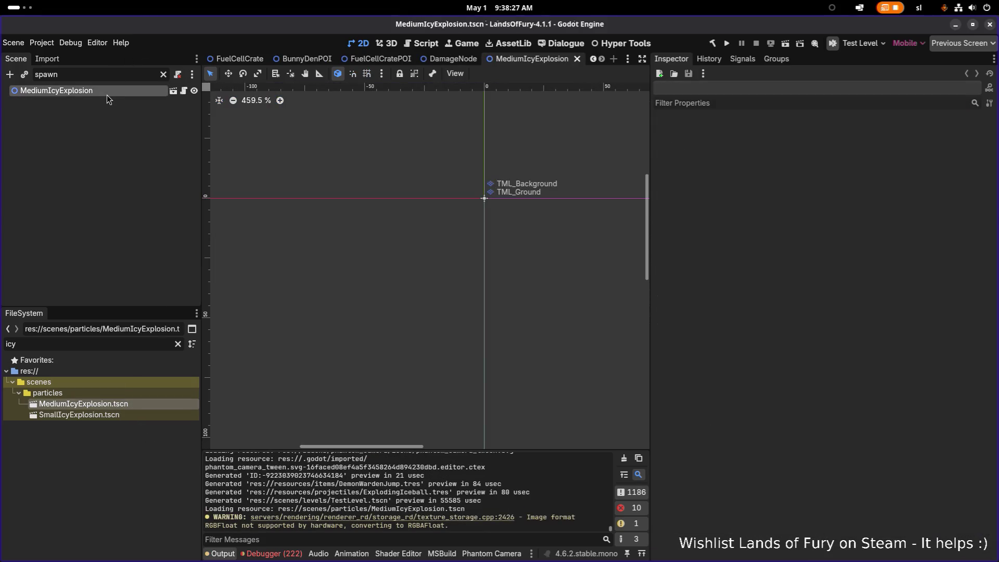
{"action": "scroll", "coordinate": [395, 142], "scroll_direction": "up", "scroll_amount": 6}
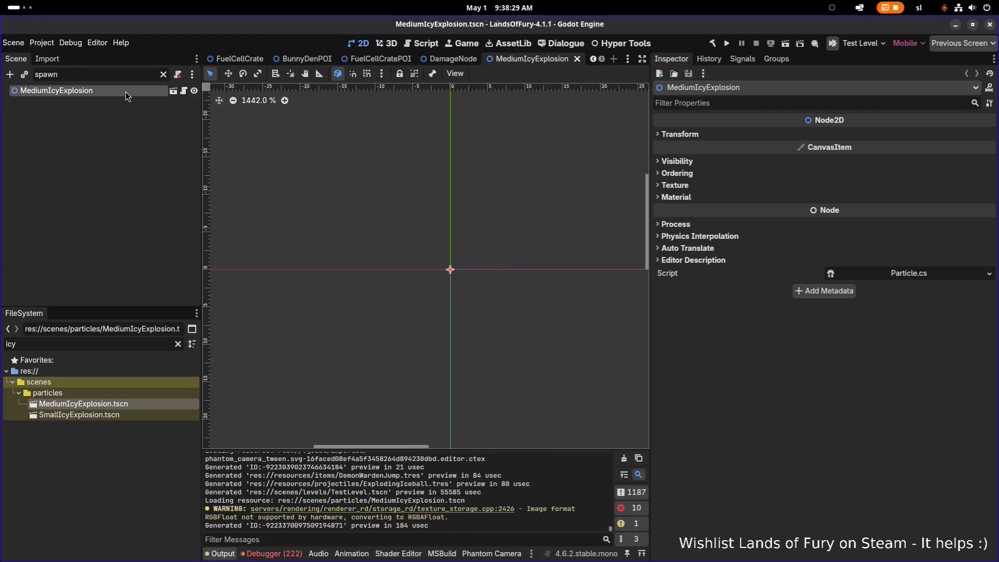
{"action": "left_click", "coordinate": [164, 75]}
{"action": "left_click", "coordinate": [124, 123]}
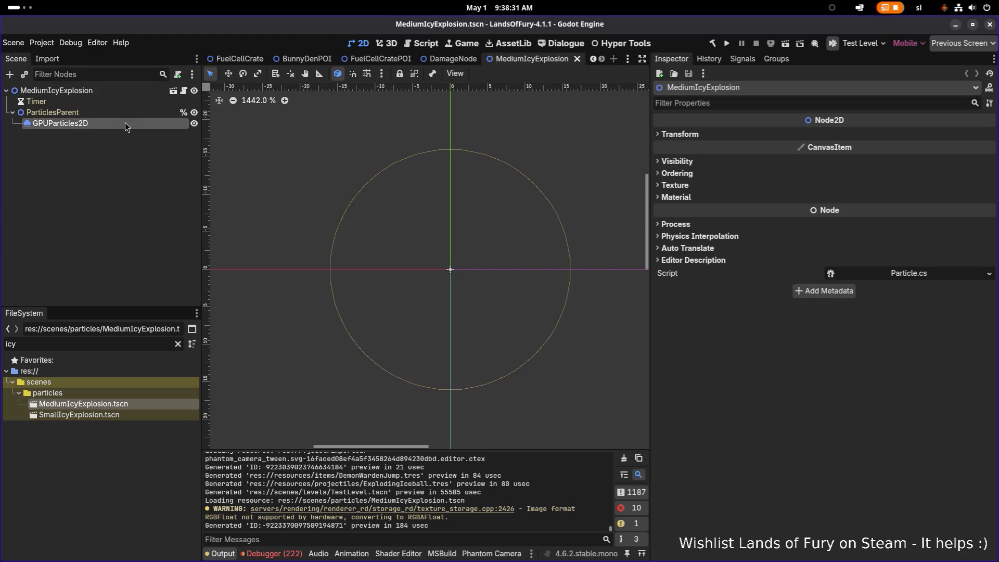
{"action": "left_click", "coordinate": [828, 134]}
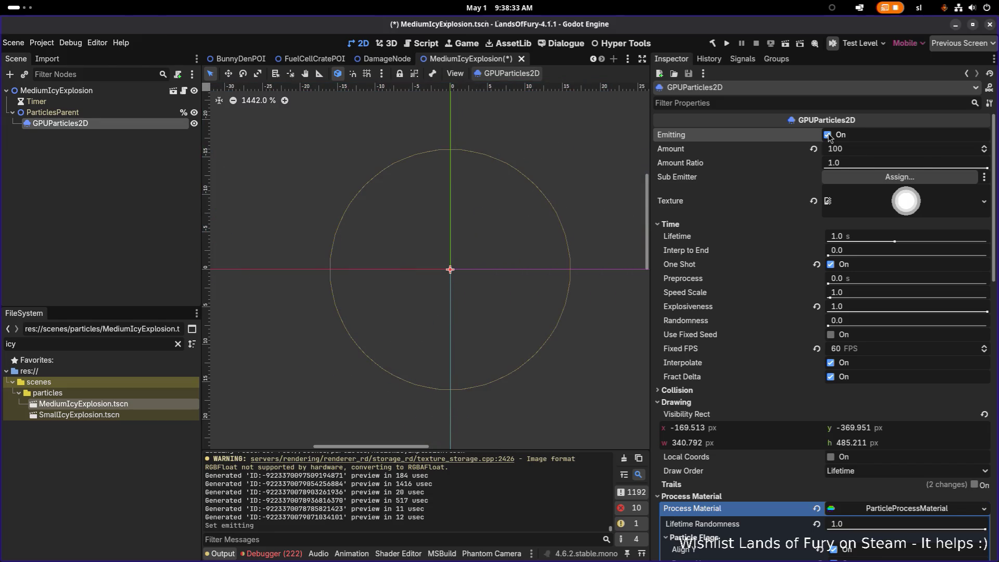
{"action": "left_click", "coordinate": [70, 200]}
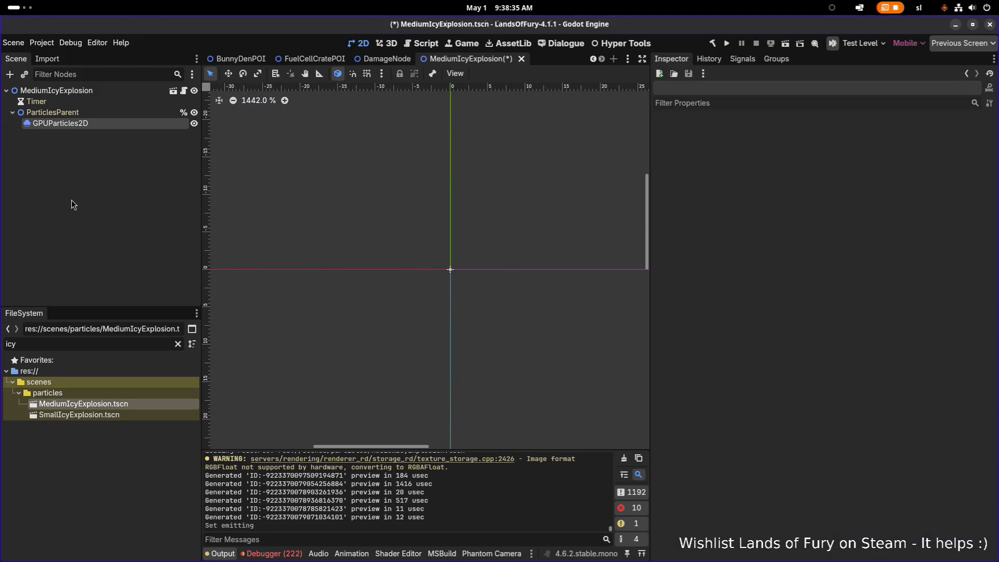
{"action": "left_click", "coordinate": [96, 87]}
{"action": "left_click", "coordinate": [94, 214]}
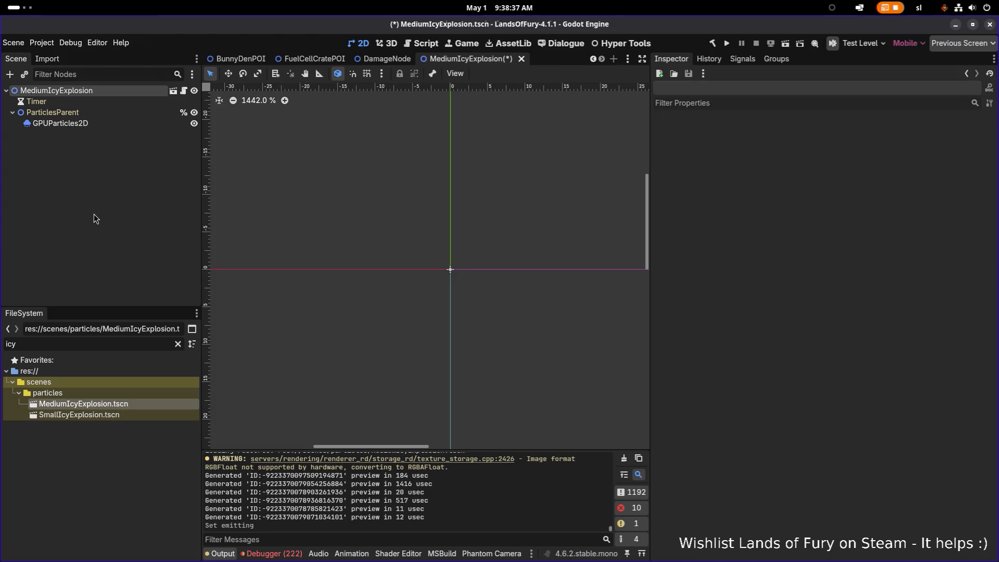
{"action": "left_click", "coordinate": [100, 112]}
{"action": "key", "text": "ctrl+s"}
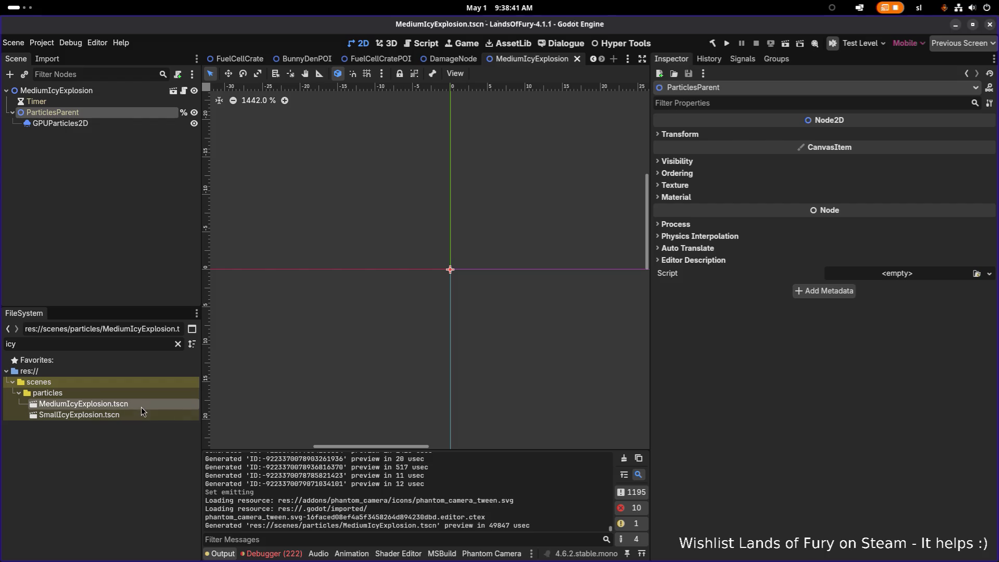
Step: Filter the project files for 'exploding' and reopen ExplodingIceball.tres
{"action": "left_click", "coordinate": [129, 414]}
{"action": "double_click", "coordinate": [126, 346]}
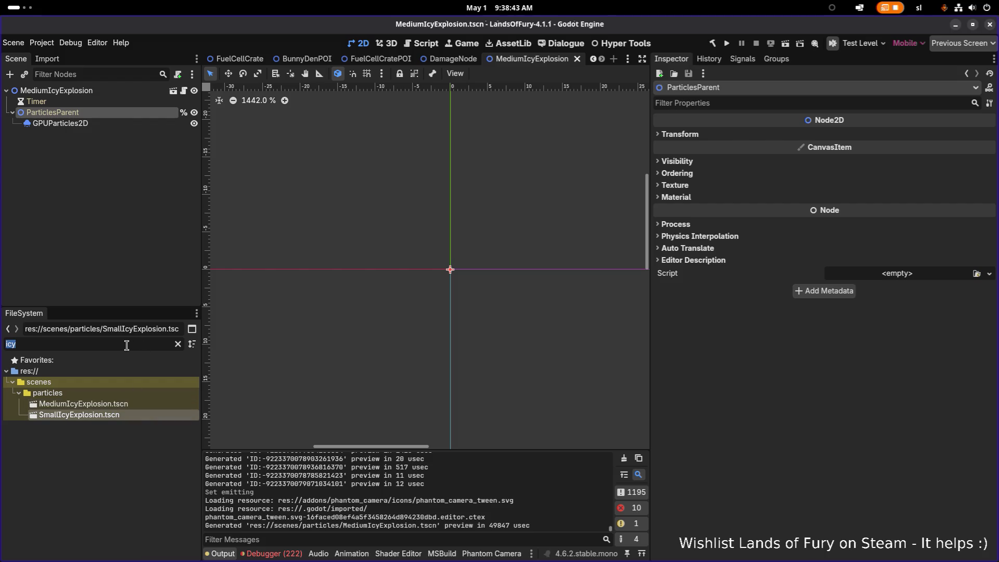
{"action": "type", "text": "exploding"}
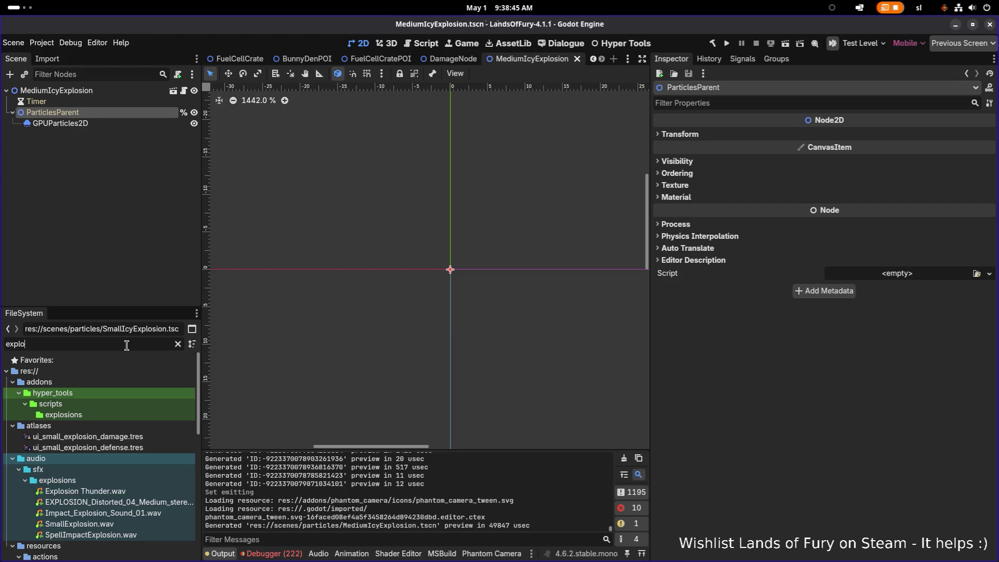
{"action": "left_click", "coordinate": [142, 403]}
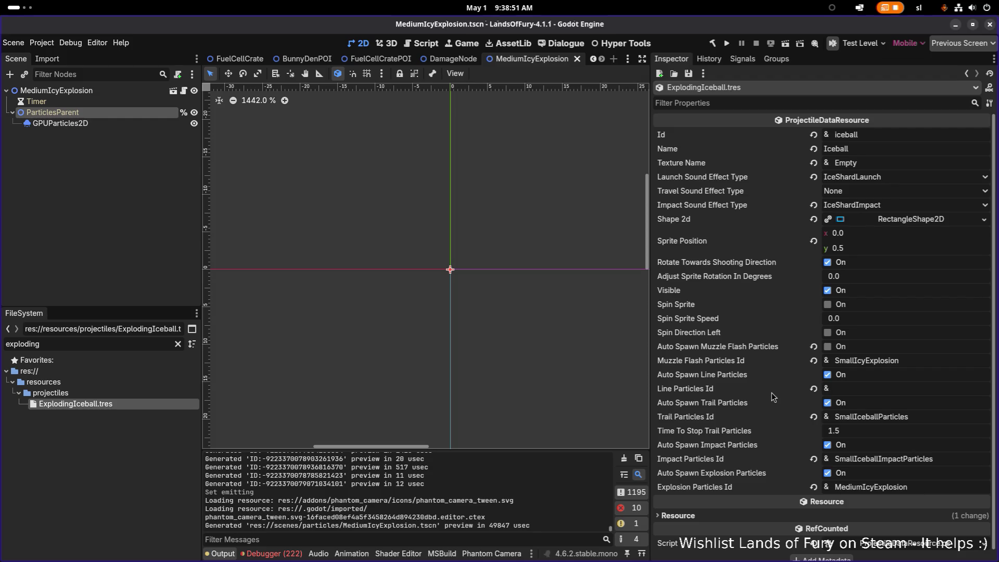
Step: Clear the 'exploding' file filter and filter the project files for 'warden' instead
{"action": "left_click", "coordinate": [112, 473]}
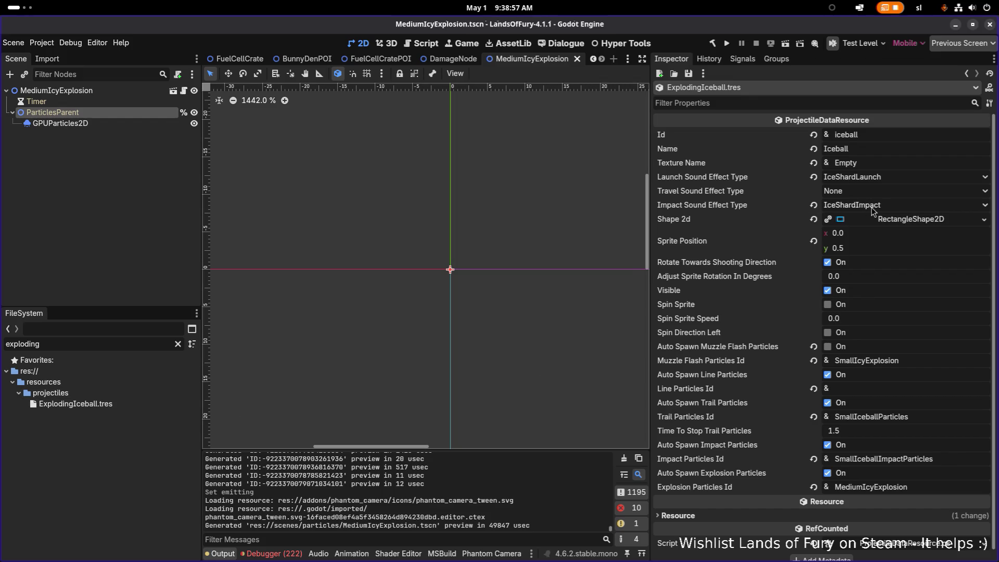
{"action": "left_click", "coordinate": [149, 344]}
{"action": "key", "text": "ctrl+a"}
{"action": "key", "text": "BackSpace"}
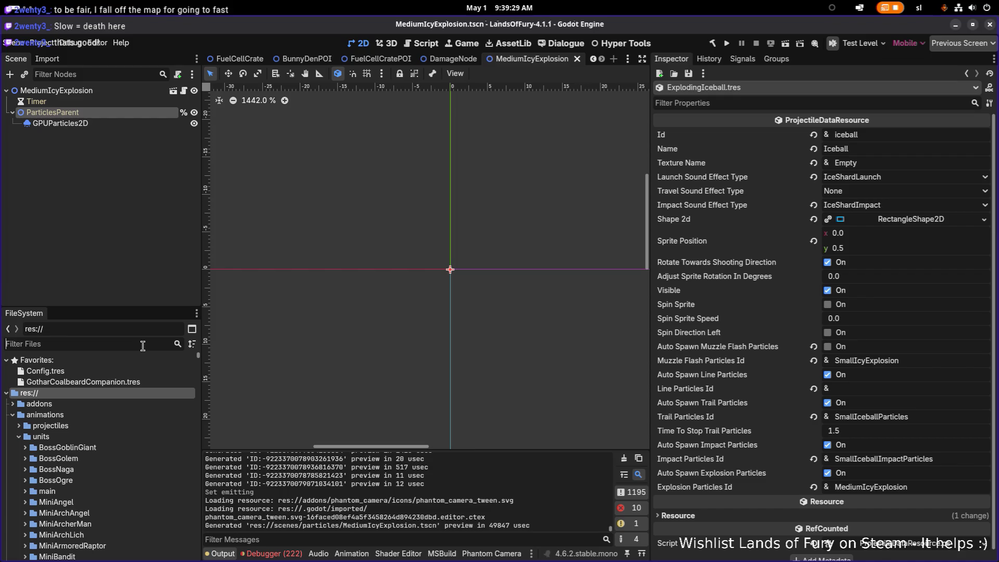
{"action": "type", "text": "warden"}
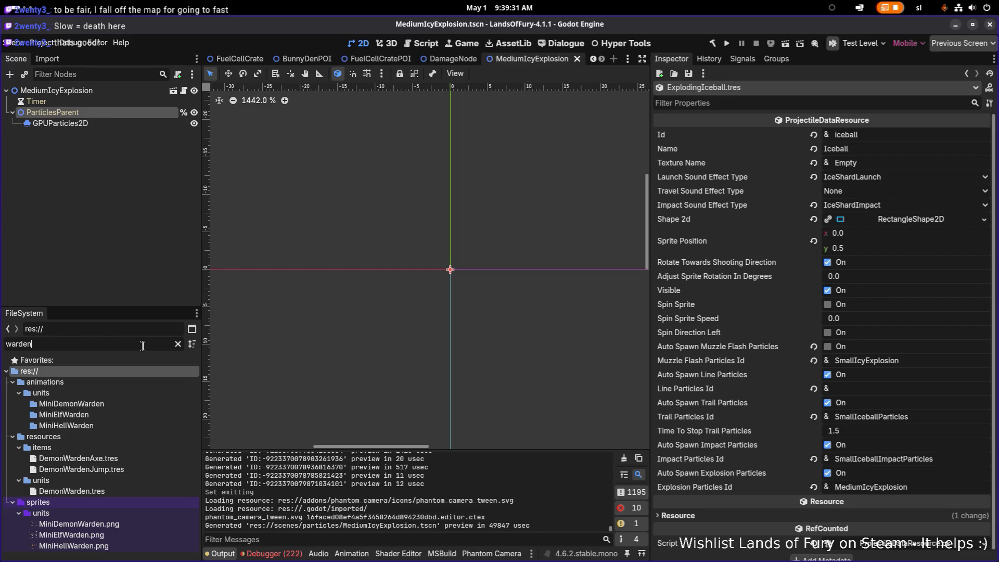
Step: In DemonWardenJump.tres, load ExplodingIceball.tres as the spawn-projectile effect's Projectile Data
{"action": "left_click", "coordinate": [142, 470]}
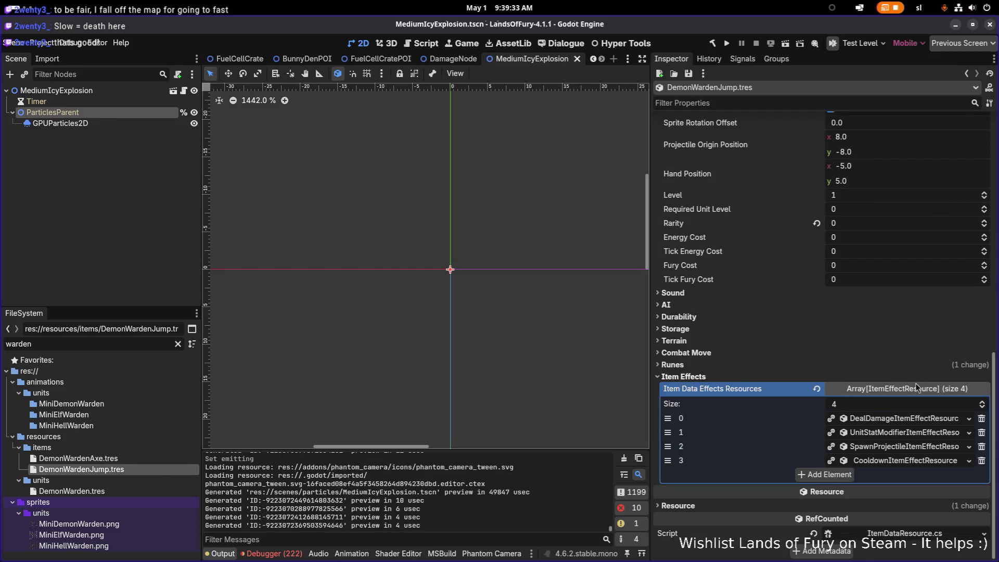
{"action": "left_click", "coordinate": [914, 451]}
{"action": "scroll", "coordinate": [983, 412], "scroll_direction": "down", "scroll_amount": 10}
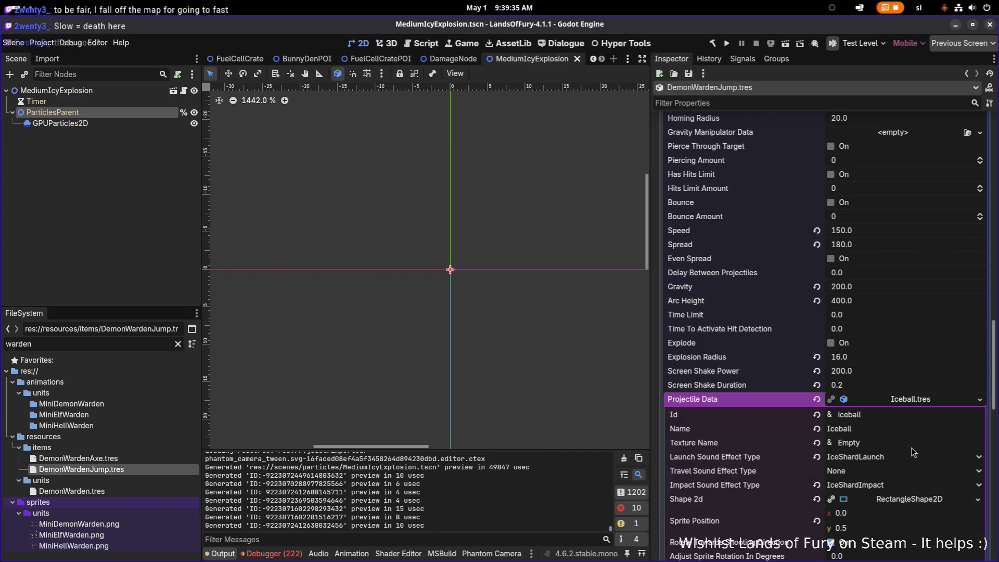
{"action": "left_click", "coordinate": [980, 399]}
{"action": "left_click", "coordinate": [931, 440]}
{"action": "type", "text": "expl"}
{"action": "key", "text": "Return"}
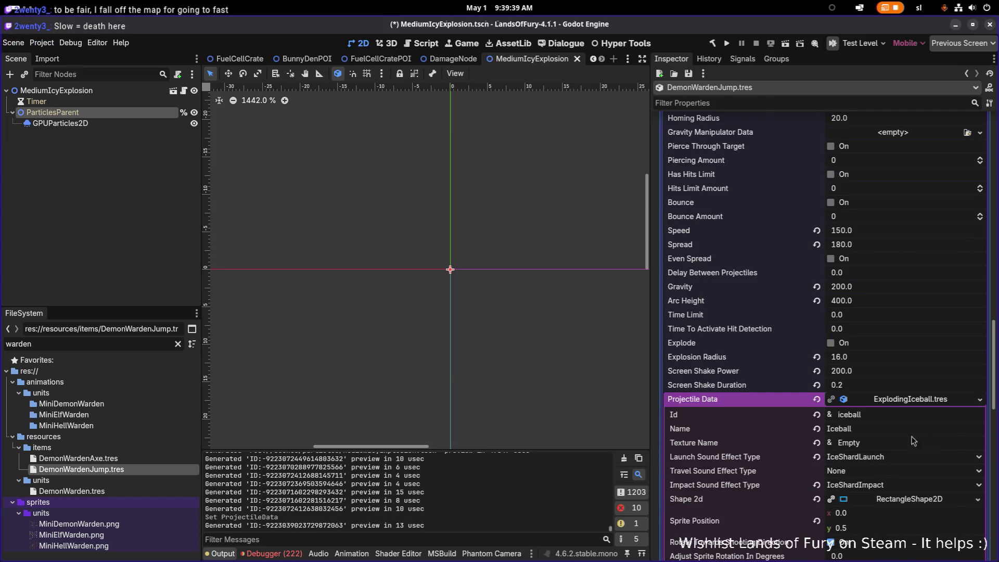
Step: Turn Explode on with an Explosion Radius of 24 and save the resource
{"action": "left_click", "coordinate": [894, 358]}
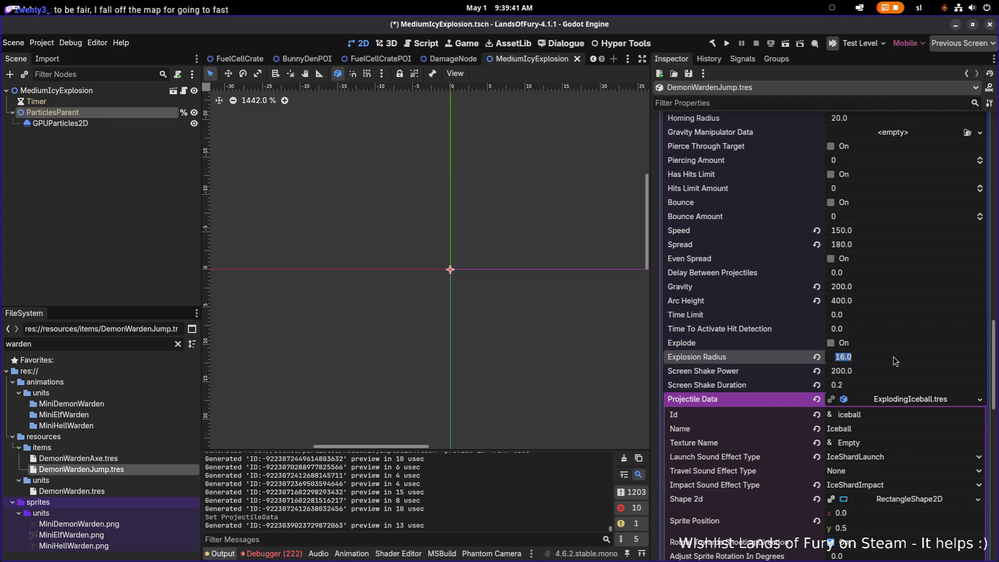
{"action": "type", "text": "32"}
{"action": "key", "text": "Return"}
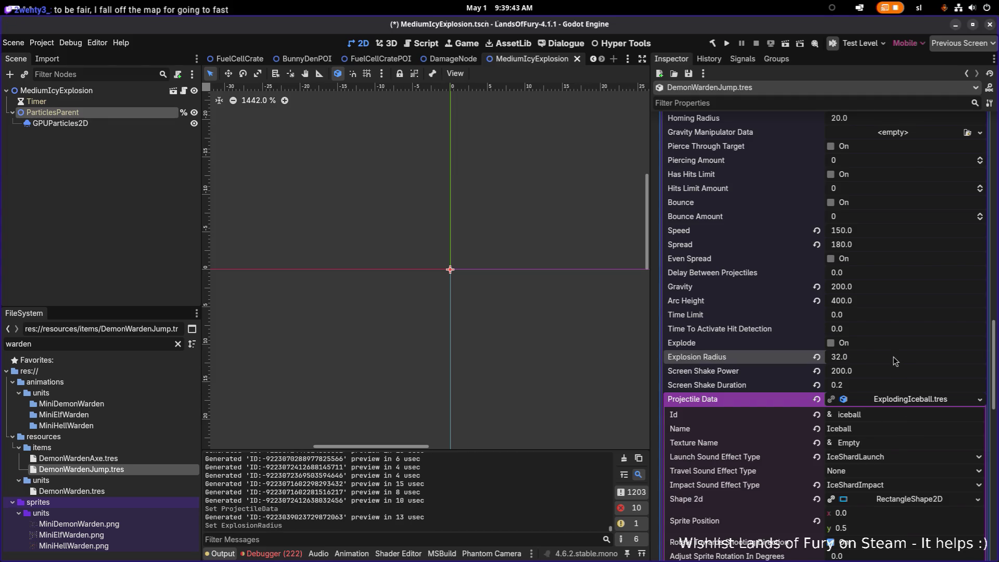
{"action": "left_click", "coordinate": [848, 343]}
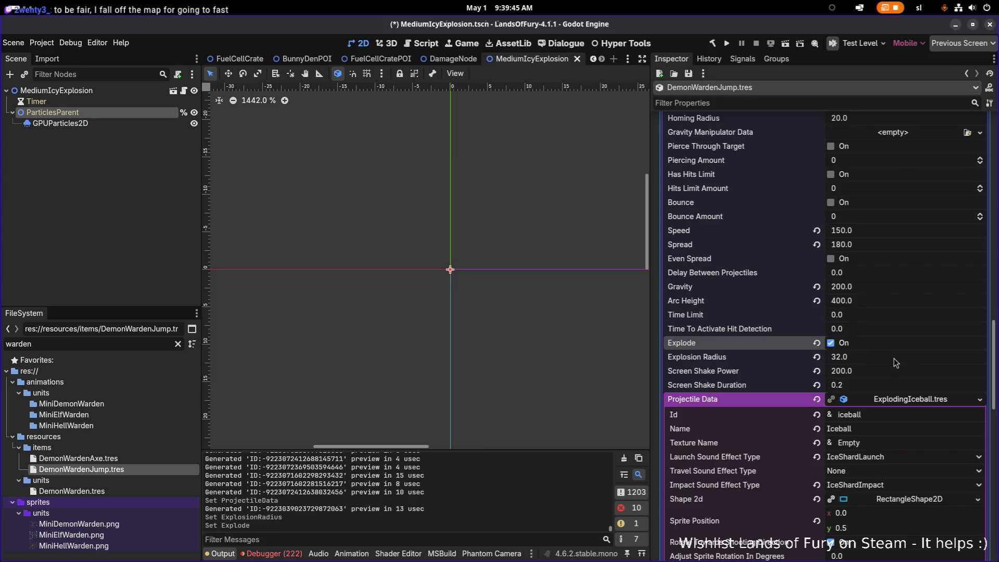
{"action": "left_click", "coordinate": [888, 359]}
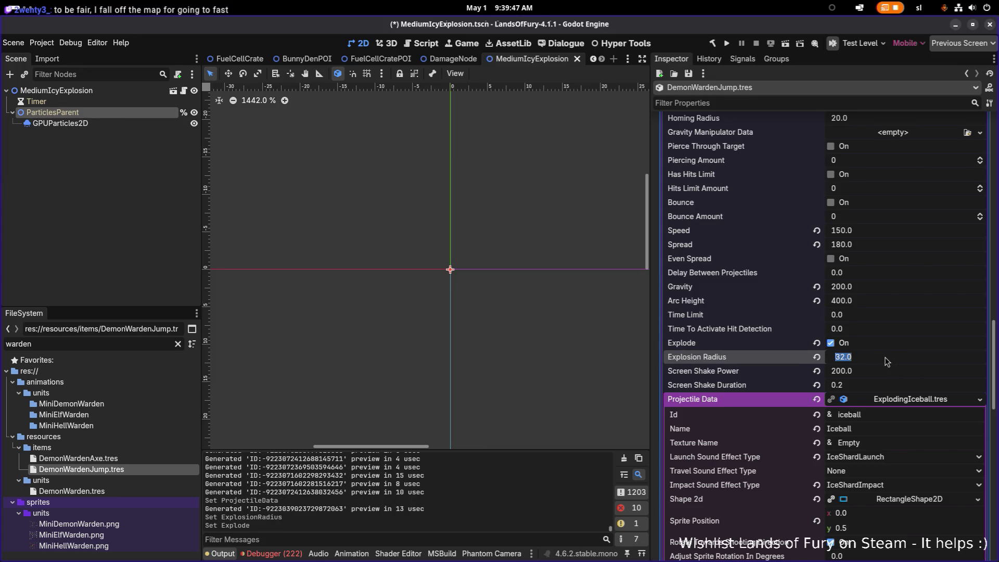
{"action": "type", "text": "24"}
{"action": "key", "text": "Return"}
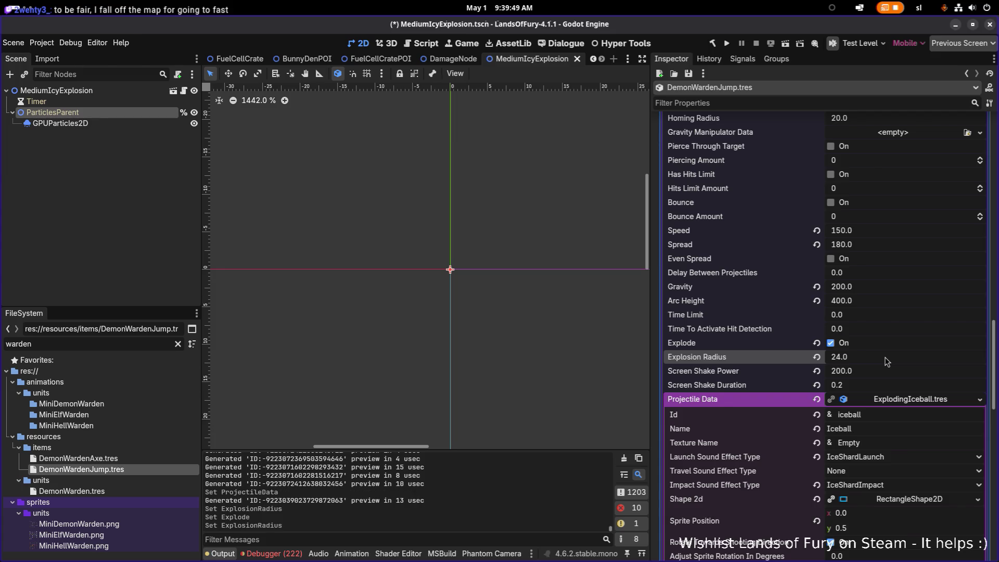
{"action": "key", "text": "ctrl+s"}
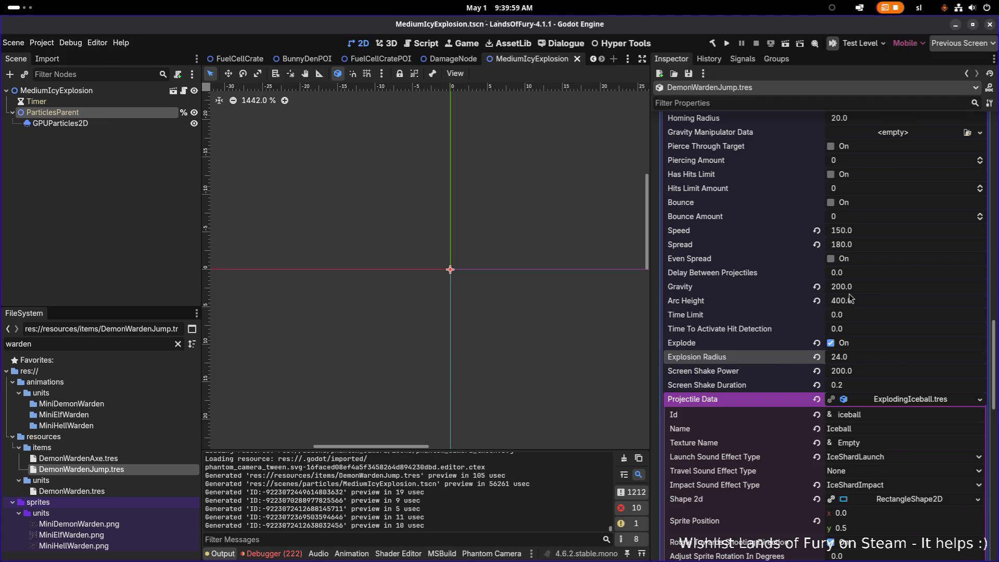
Step: Change the projectile Speed from 150 to 100 and save
{"action": "left_click", "coordinate": [872, 234]}
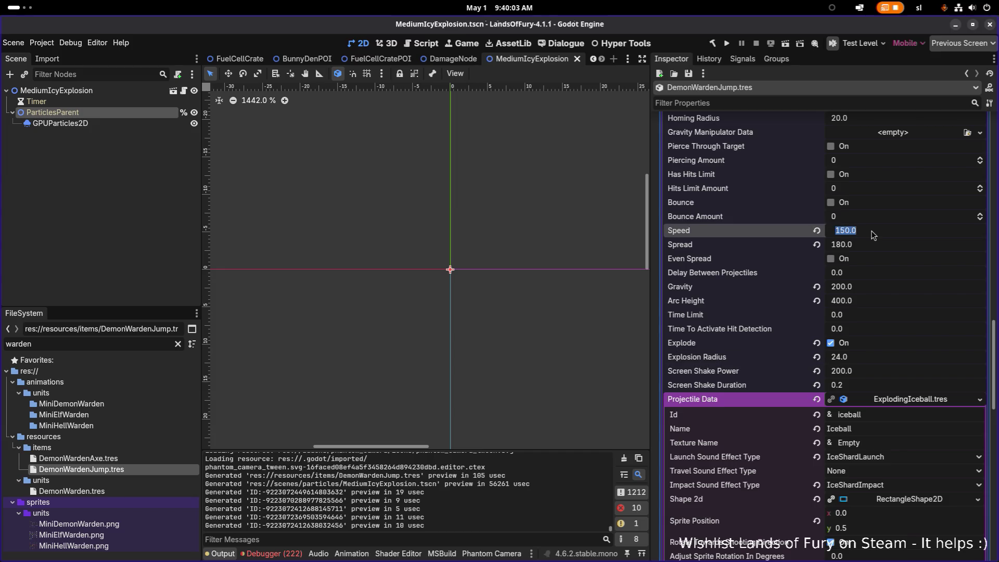
{"action": "type", "text": "100"}
{"action": "key", "text": "Return"}
{"action": "key", "text": "ctrl+s"}
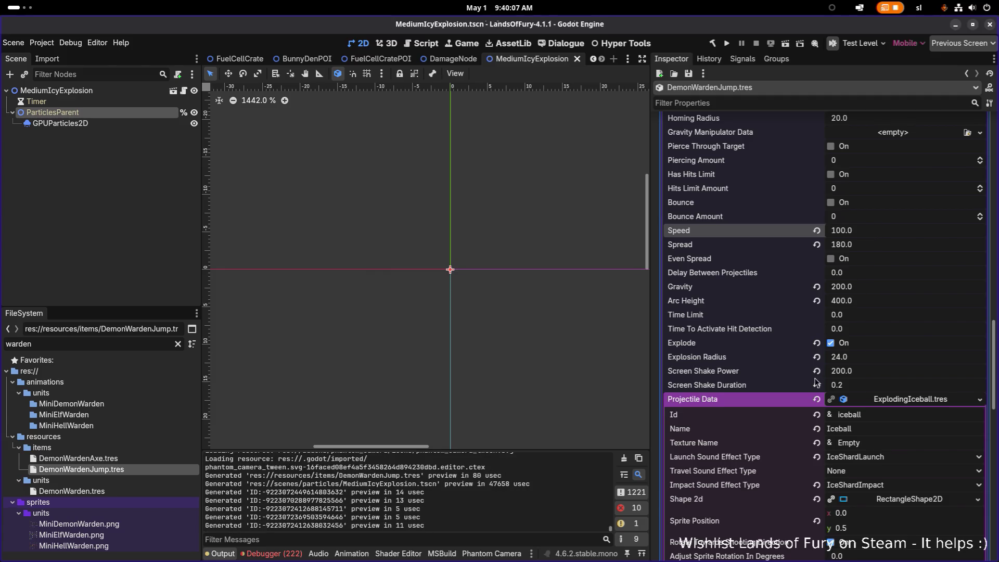
Step: Expand the UnitStatModifier effect and its Item effect listening condition settings
{"action": "scroll", "coordinate": [815, 384], "scroll_direction": "down", "scroll_amount": 5}
{"action": "scroll", "coordinate": [815, 384], "scroll_direction": "down", "scroll_amount": 10}
{"action": "scroll", "coordinate": [858, 400], "scroll_direction": "up", "scroll_amount": 10}
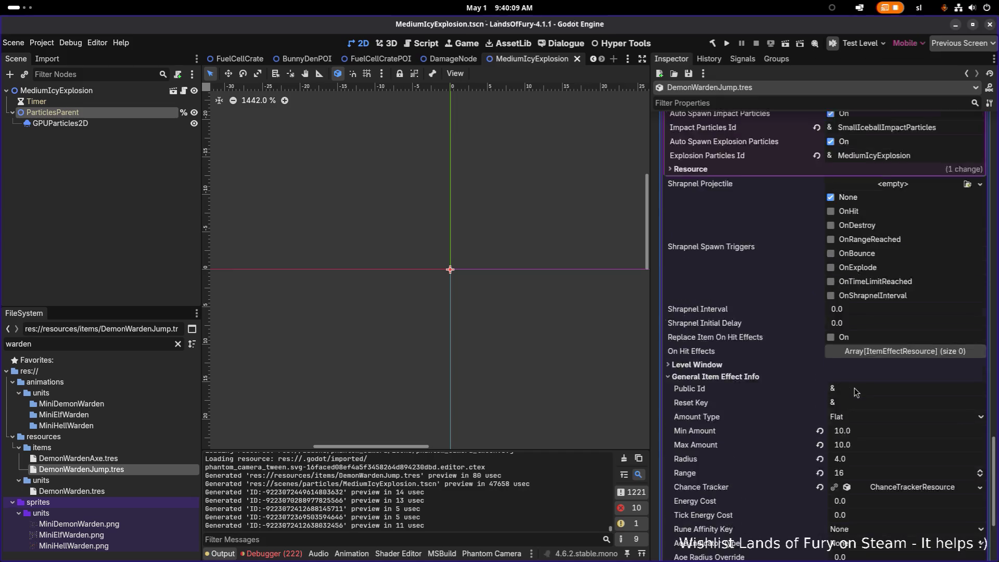
{"action": "scroll", "coordinate": [855, 386], "scroll_direction": "up", "scroll_amount": 4}
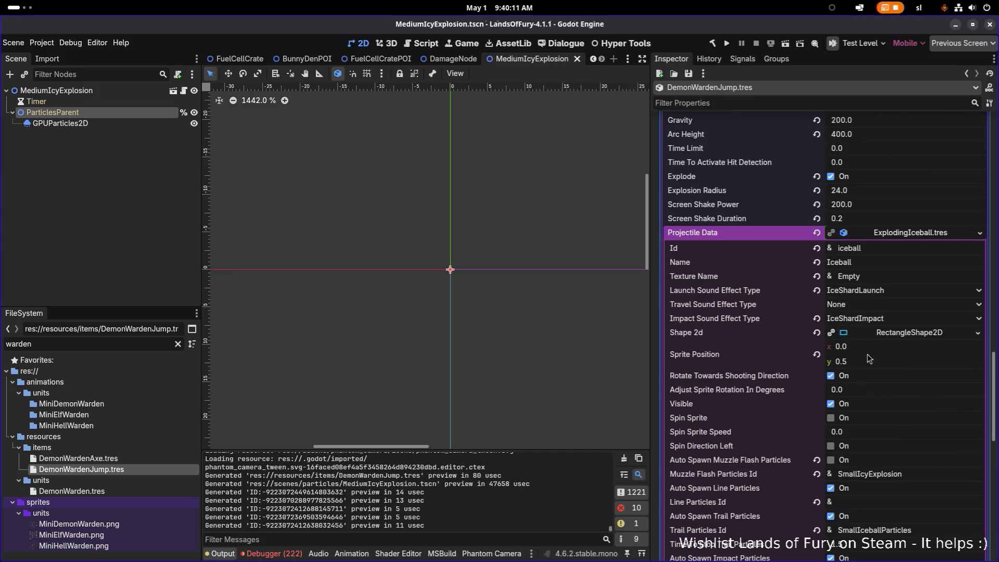
{"action": "scroll", "coordinate": [888, 248], "scroll_direction": "up", "scroll_amount": 5}
{"action": "scroll", "coordinate": [888, 248], "scroll_direction": "up", "scroll_amount": 6}
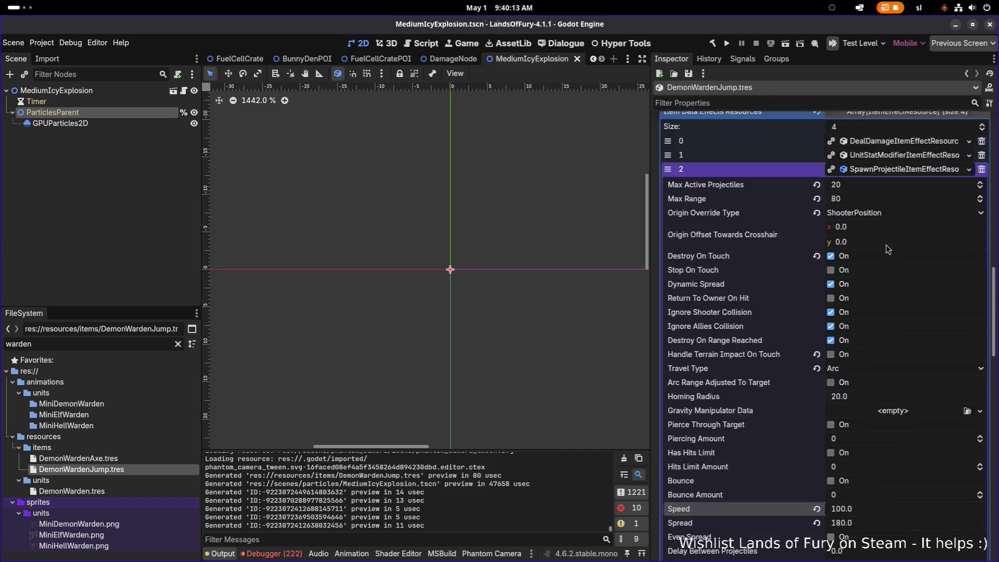
{"action": "scroll", "coordinate": [904, 299], "scroll_direction": "up", "scroll_amount": 3}
{"action": "left_click", "coordinate": [905, 433]}
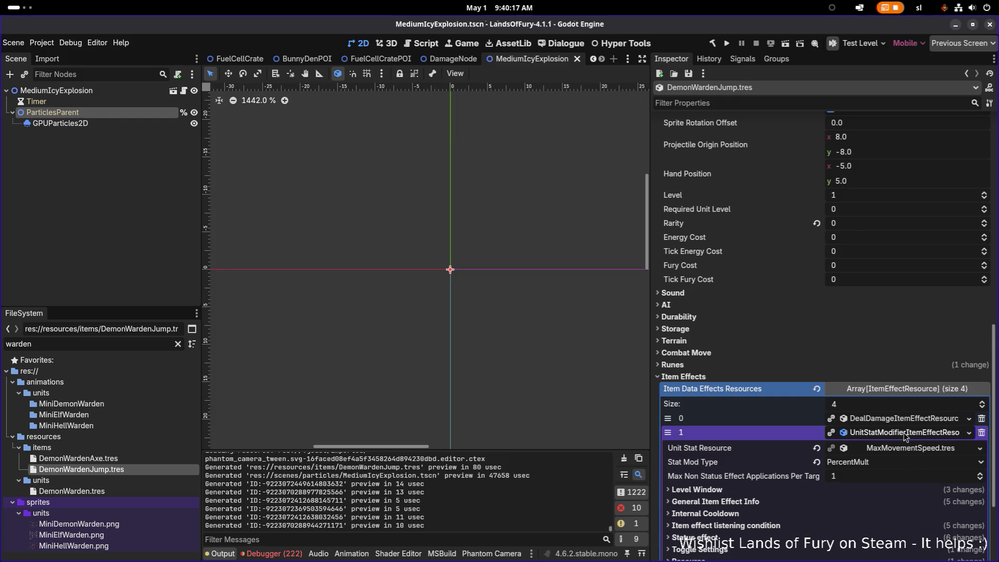
{"action": "scroll", "coordinate": [904, 436], "scroll_direction": "down", "scroll_amount": 2}
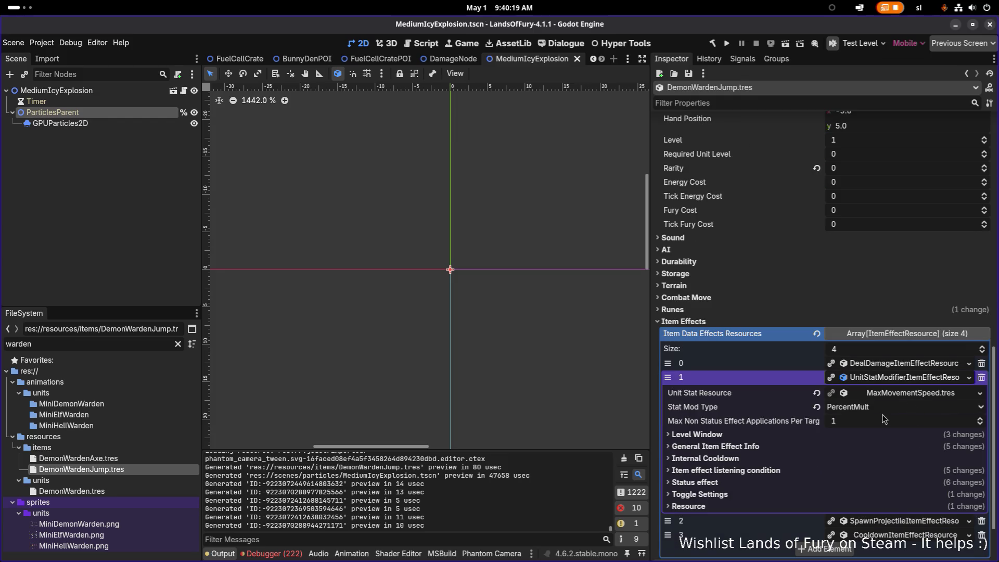
{"action": "left_click", "coordinate": [786, 471]}
{"action": "left_click", "coordinate": [785, 471]}
{"action": "left_click", "coordinate": [774, 471]}
{"action": "scroll", "coordinate": [842, 431], "scroll_direction": "down", "scroll_amount": 5}
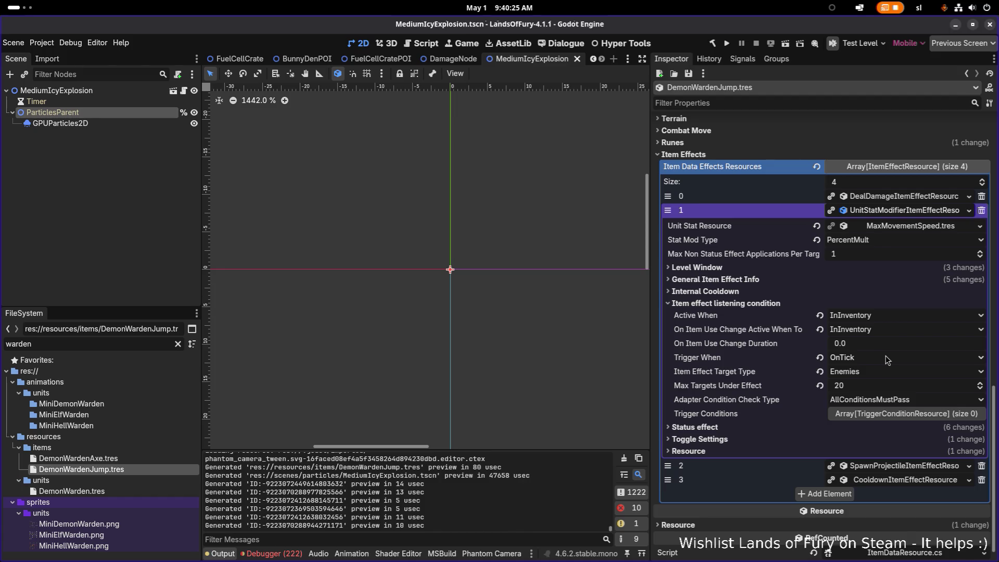
{"action": "right_click", "coordinate": [919, 214]}
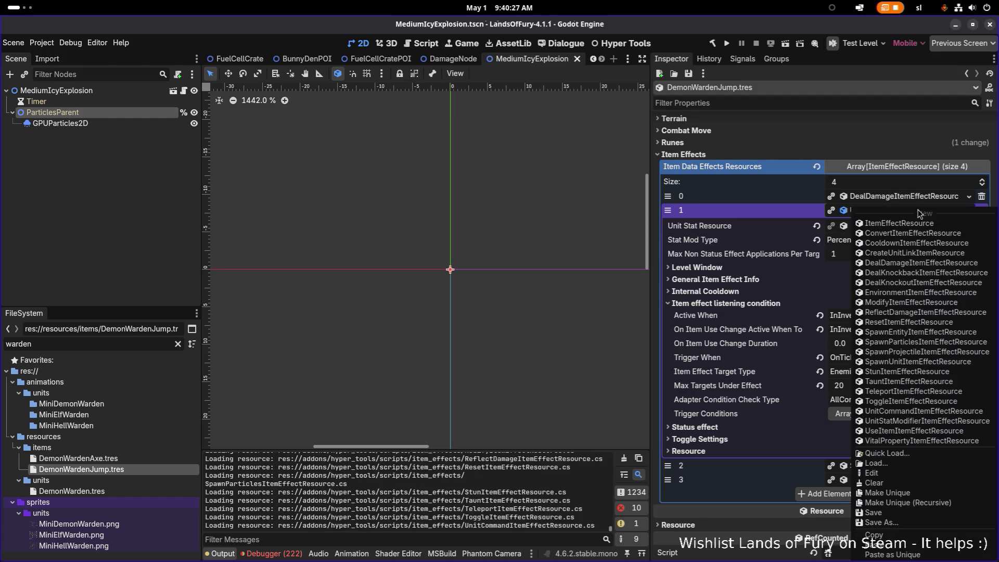
Step: Make the stat-modifier effect unique recursively, keeping UnitStatResource shared
{"action": "left_click", "coordinate": [918, 502]}
{"action": "left_click", "coordinate": [451, 242]}
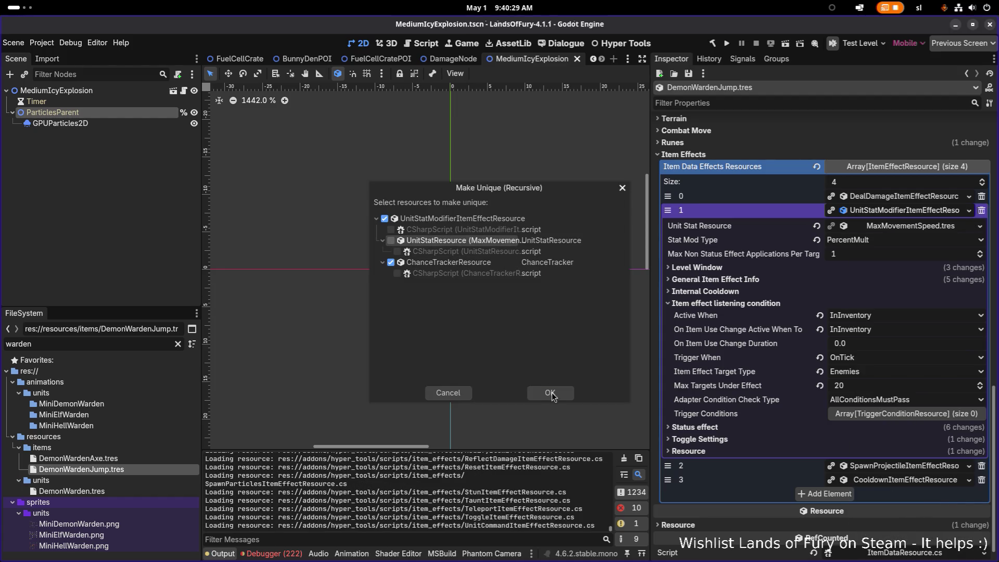
{"action": "left_click", "coordinate": [551, 393]}
{"action": "left_click", "coordinate": [816, 400]}
{"action": "left_click", "coordinate": [815, 399]}
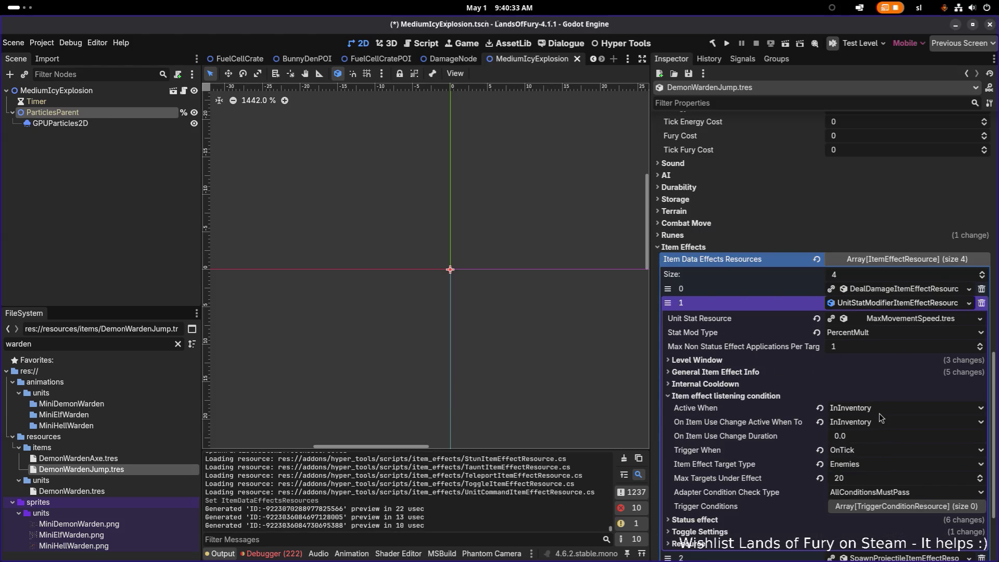
Step: Set the effect's Trigger When to OnProjectileExploded instead of OnTick and save
{"action": "scroll", "coordinate": [888, 446], "scroll_direction": "down", "scroll_amount": 2}
{"action": "left_click", "coordinate": [877, 354]}
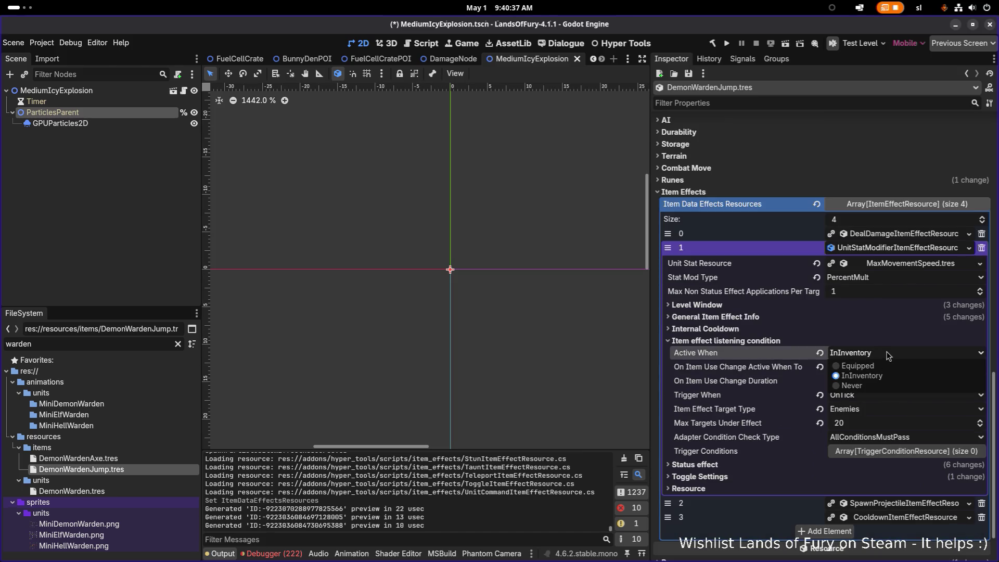
{"action": "left_click", "coordinate": [888, 355]}
{"action": "left_click", "coordinate": [883, 401]}
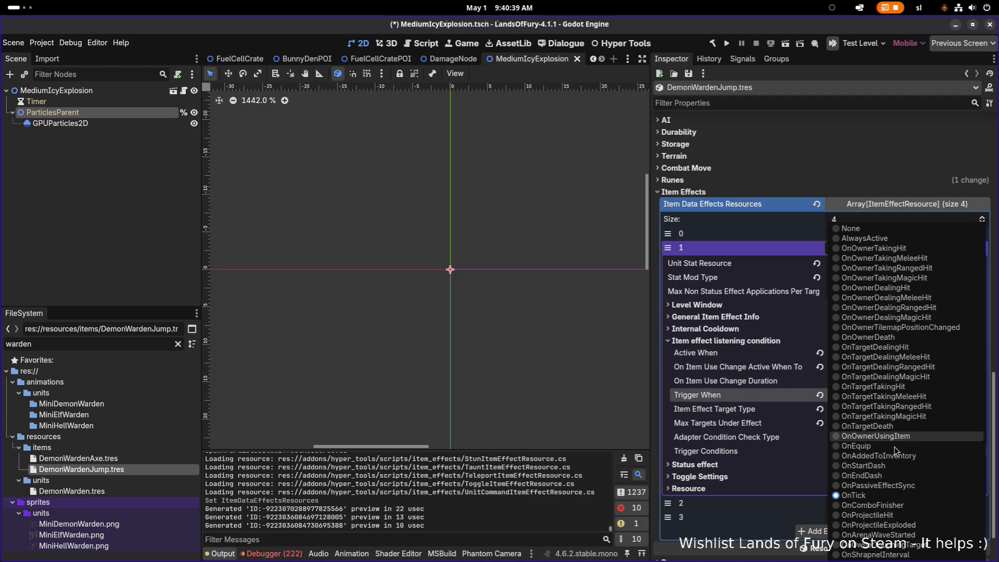
{"action": "left_click", "coordinate": [917, 527]}
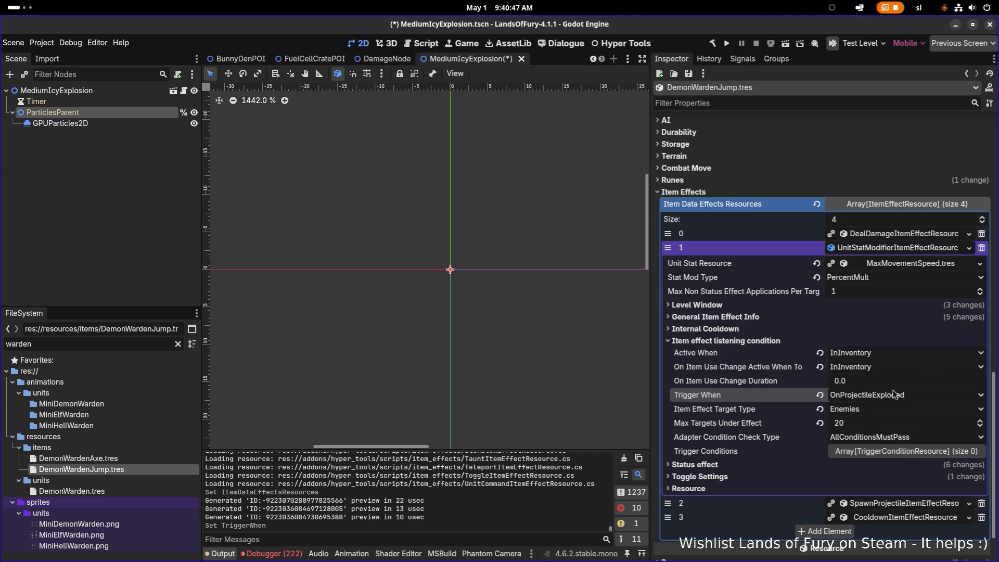
{"action": "key", "text": "ctrl+s"}
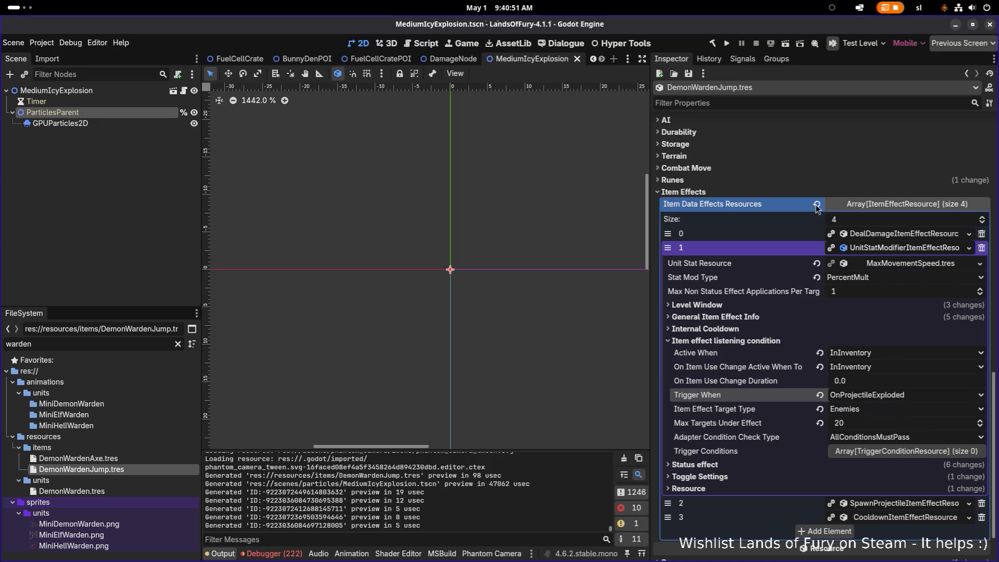
Step: Collapse the stat-modifier element and expand the DealDamage effect element
{"action": "left_click", "coordinate": [884, 252]}
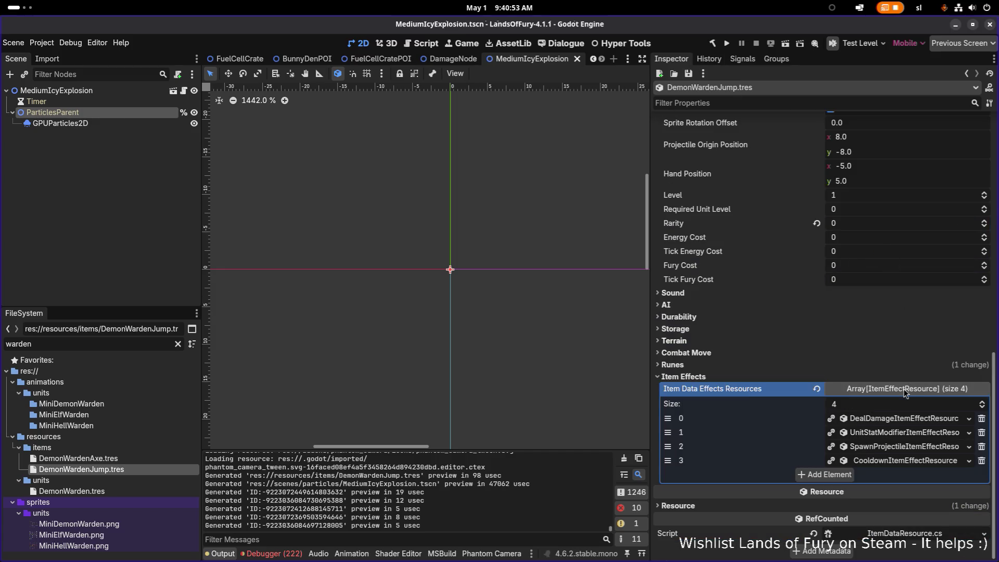
{"action": "left_click", "coordinate": [902, 420]}
{"action": "scroll", "coordinate": [895, 379], "scroll_direction": "down", "scroll_amount": 3}
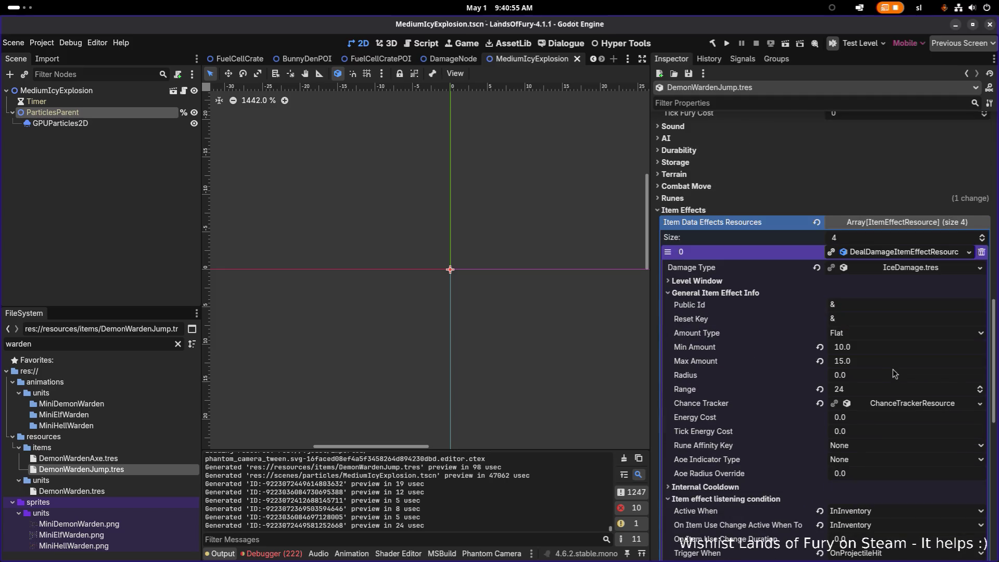
Step: Run the project and start a new game with the first player profile
{"action": "left_click", "coordinate": [727, 43]}
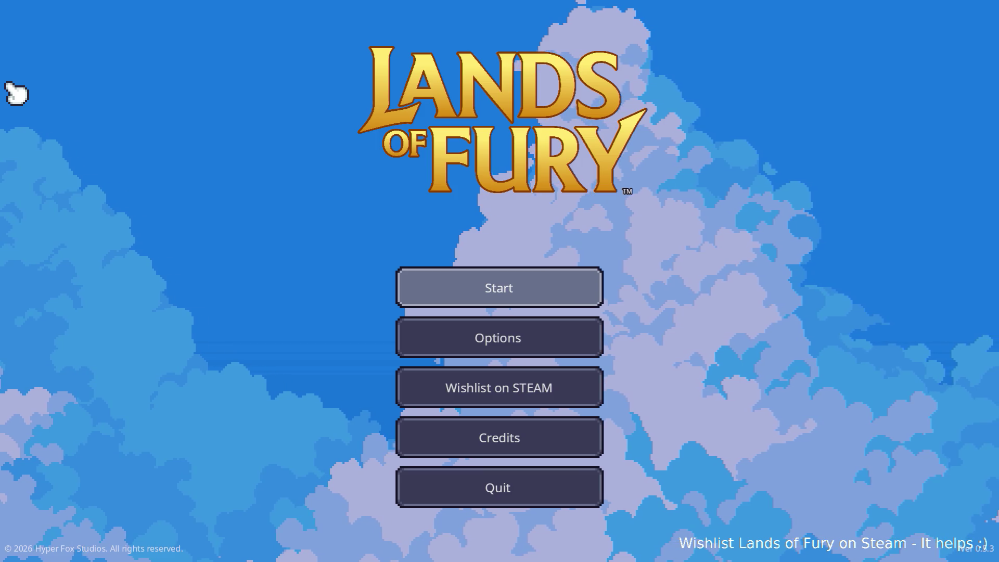
{"action": "left_click", "coordinate": [481, 286]}
{"action": "left_click", "coordinate": [446, 287]}
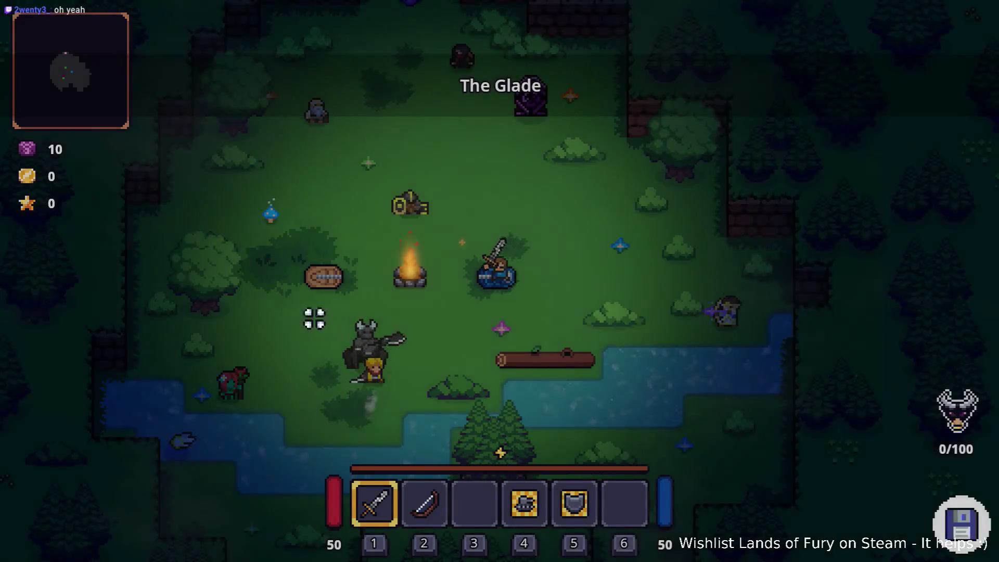
Step: Fight the minotaur with WASD movement and sword swings until game over, then quit to the editor
{"action": "left_click", "coordinate": [384, 362]}
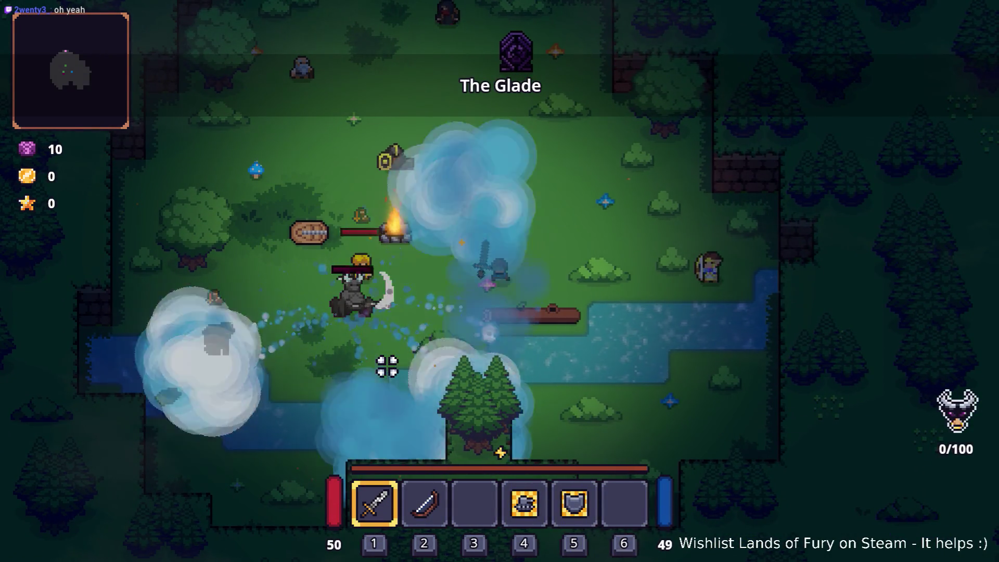
{"action": "key", "text": "a"}
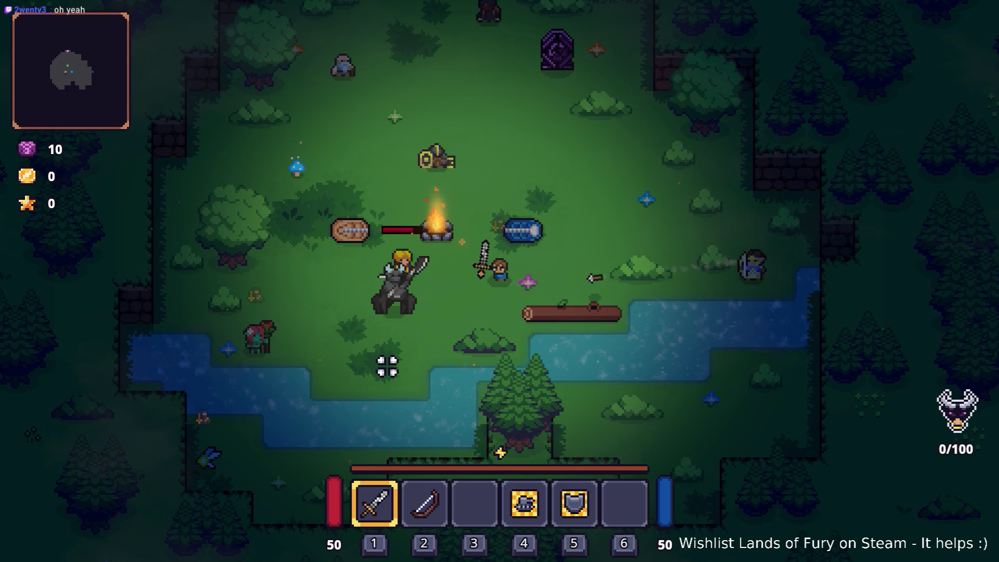
{"action": "key", "text": "s"}
{"action": "key", "text": "w"}
{"action": "key", "text": "d"}
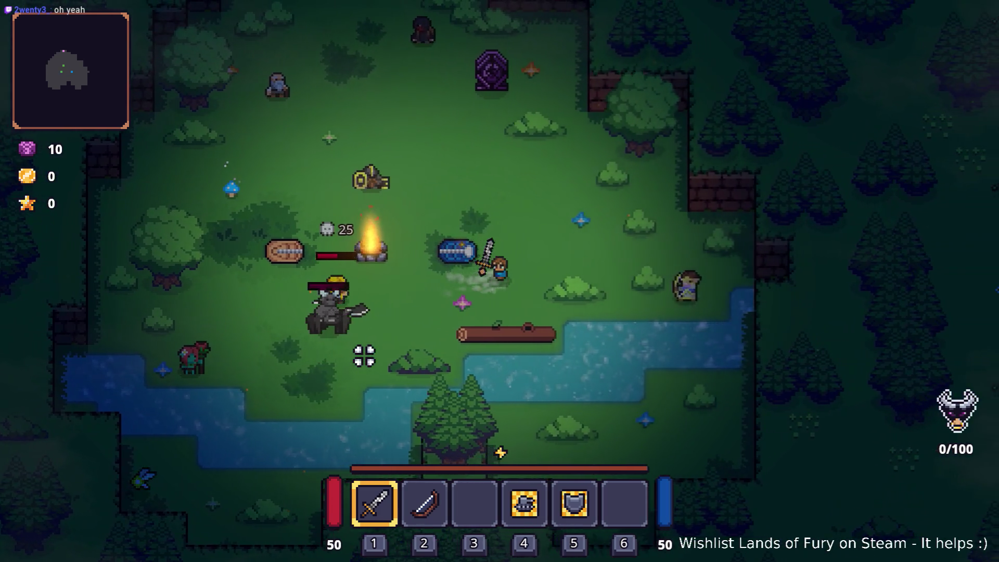
{"action": "key", "text": "s"}
{"action": "key", "text": "a"}
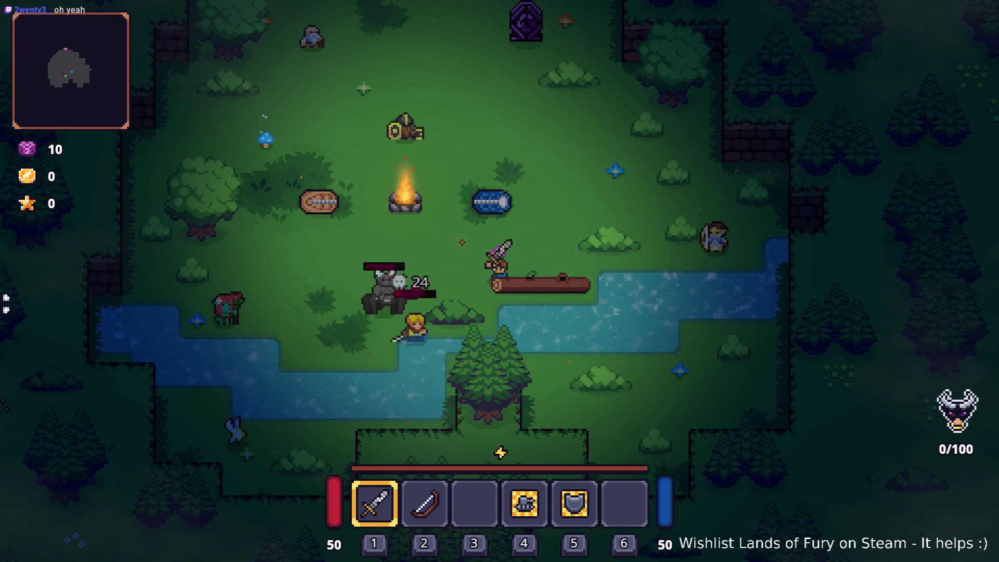
{"action": "key", "text": "w"}
{"action": "key", "text": "d"}
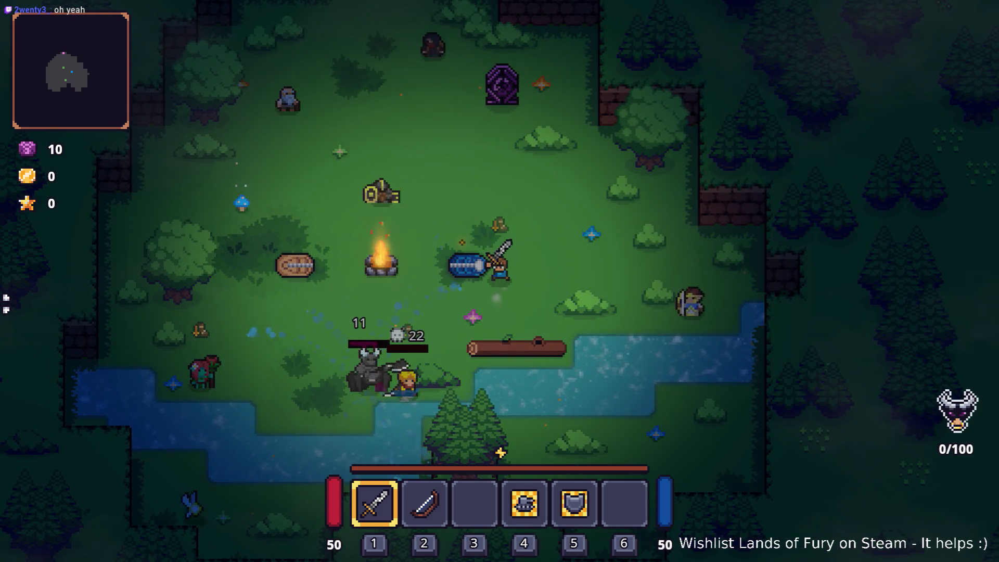
{"action": "key", "text": "a"}
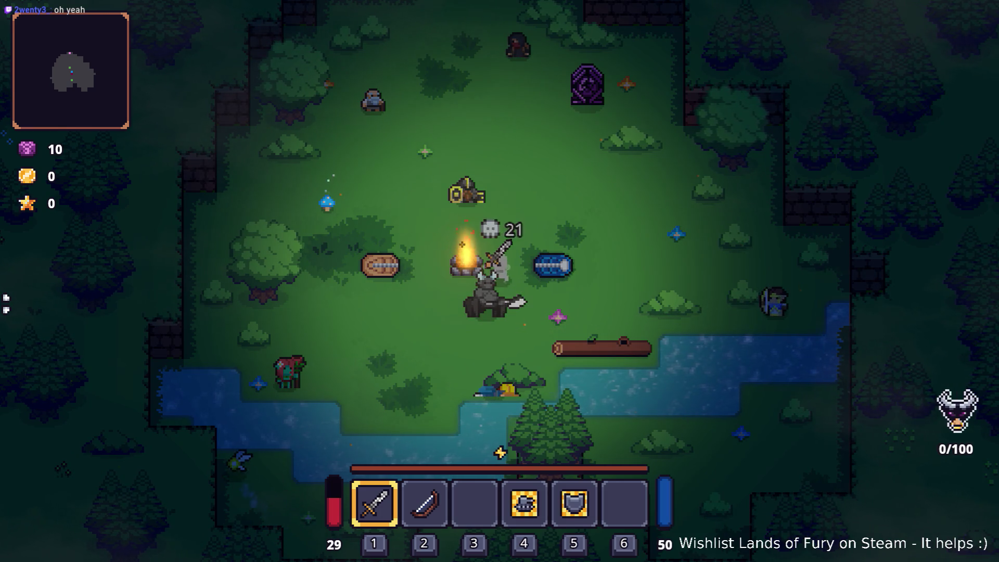
{"action": "key", "text": "d"}
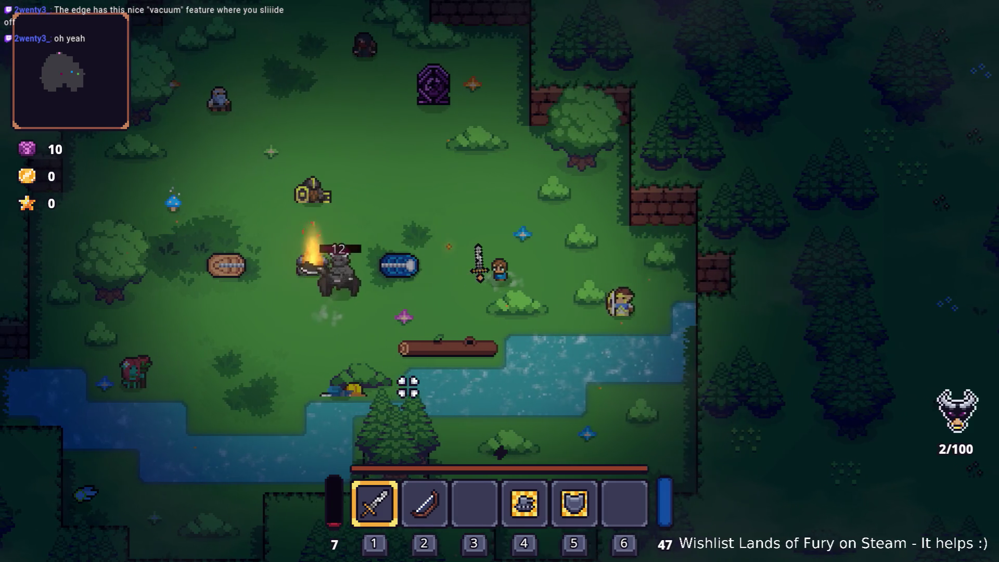
{"action": "key", "text": "w"}
{"action": "key", "text": "a"}
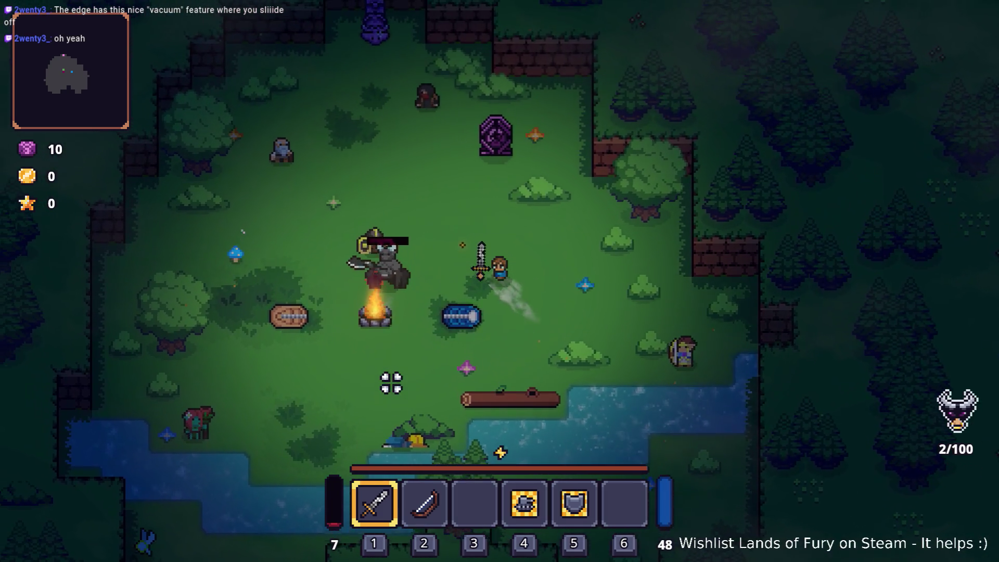
{"action": "key", "text": "d"}
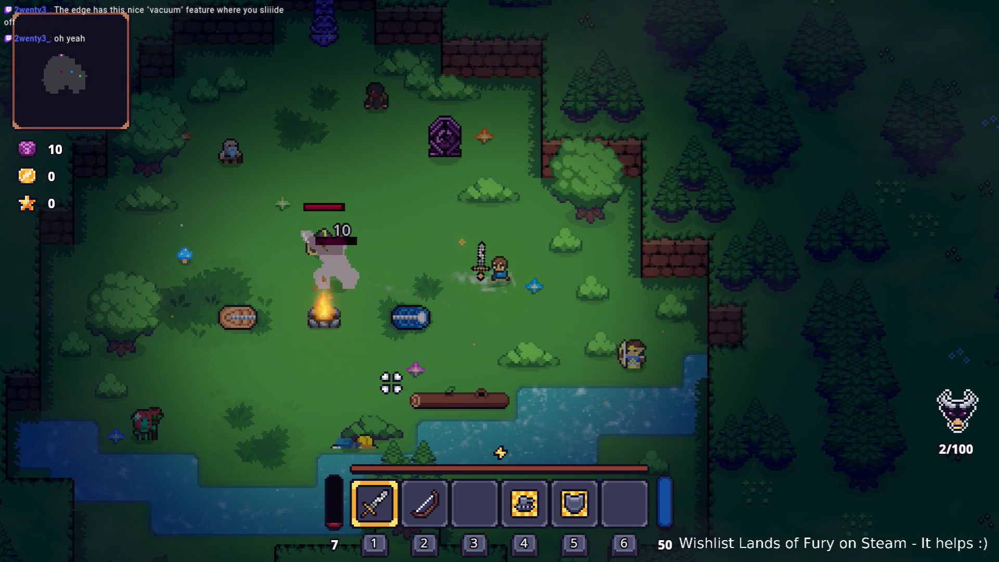
{"action": "key", "text": "d"}
{"action": "key", "text": "s"}
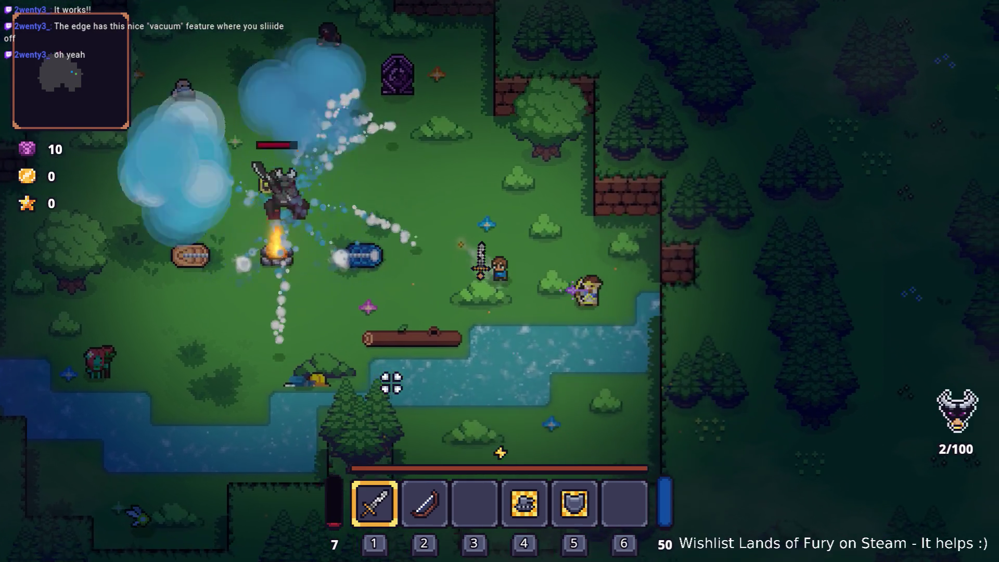
{"action": "key", "text": "w"}
{"action": "key", "text": "a"}
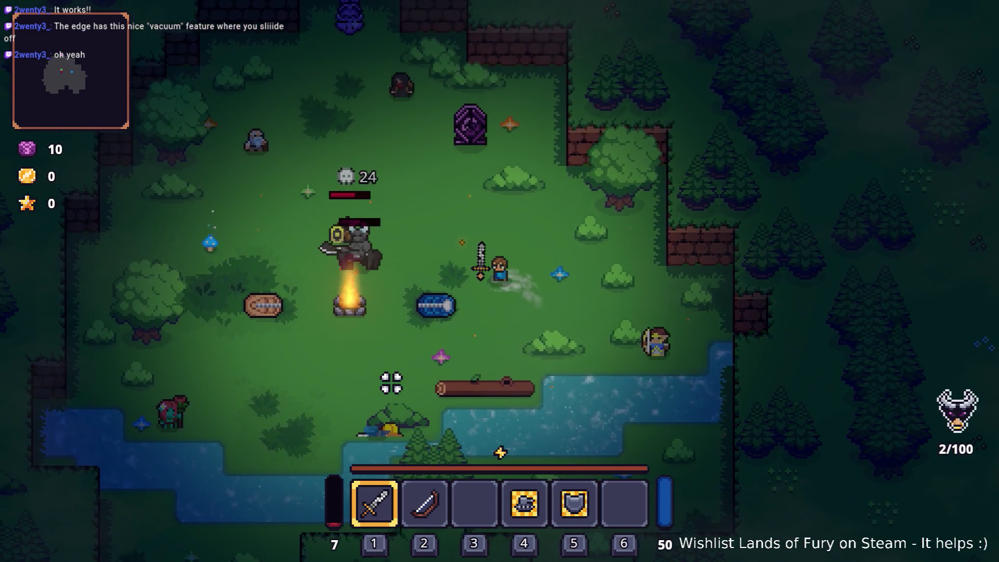
{"action": "key", "text": "a"}
{"action": "left_click", "coordinate": [458, 256]}
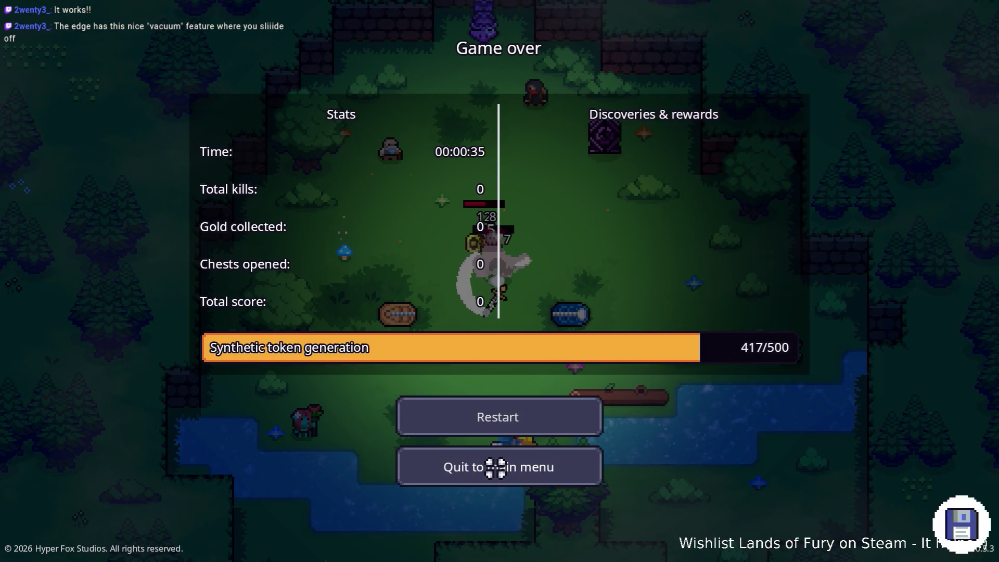
{"action": "left_click", "coordinate": [494, 468]}
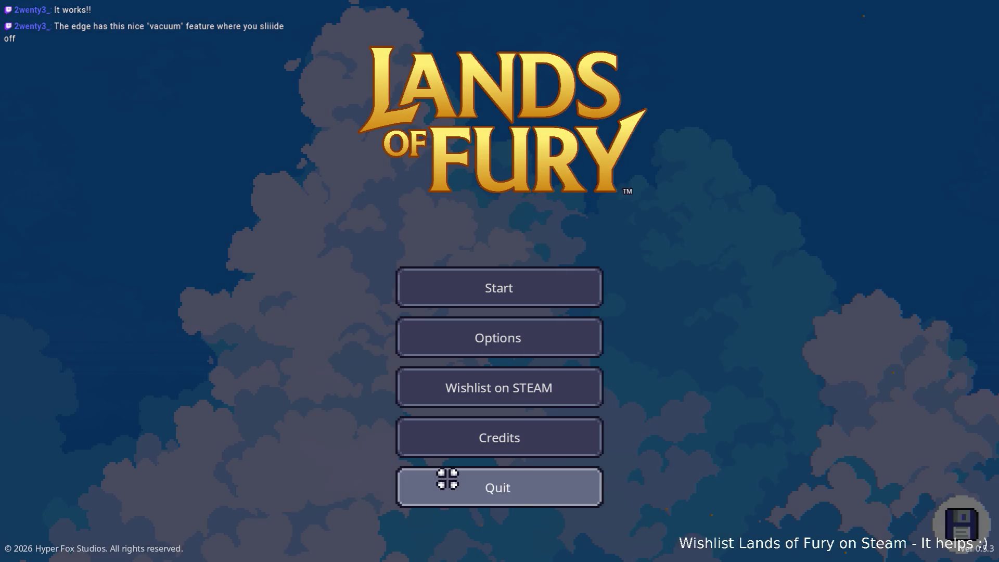
{"action": "left_click", "coordinate": [446, 478]}
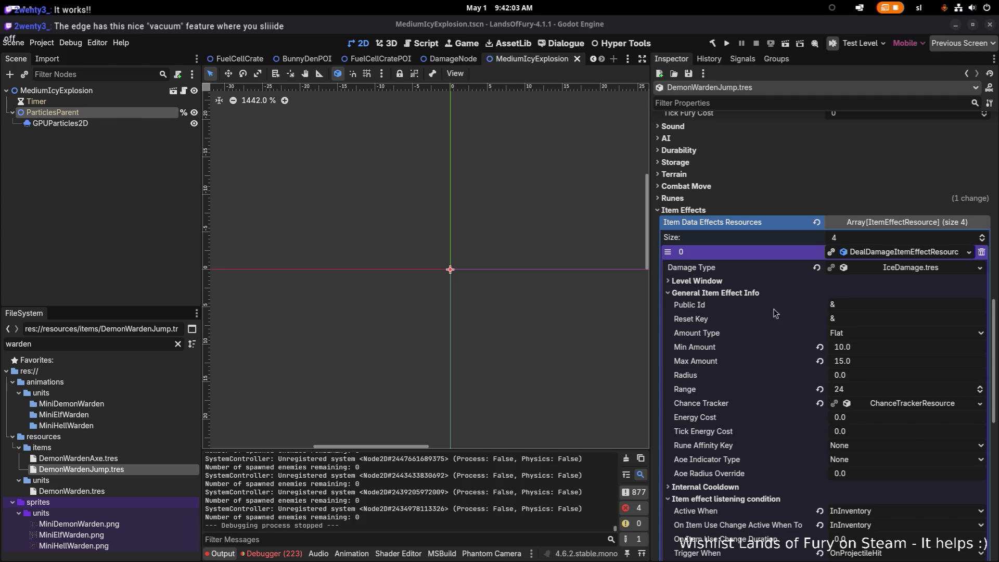
Step: Raise the stat-modifier's Slow Status Effect Duration from 1.0 to 3.0 and save
{"action": "left_click", "coordinate": [916, 255]}
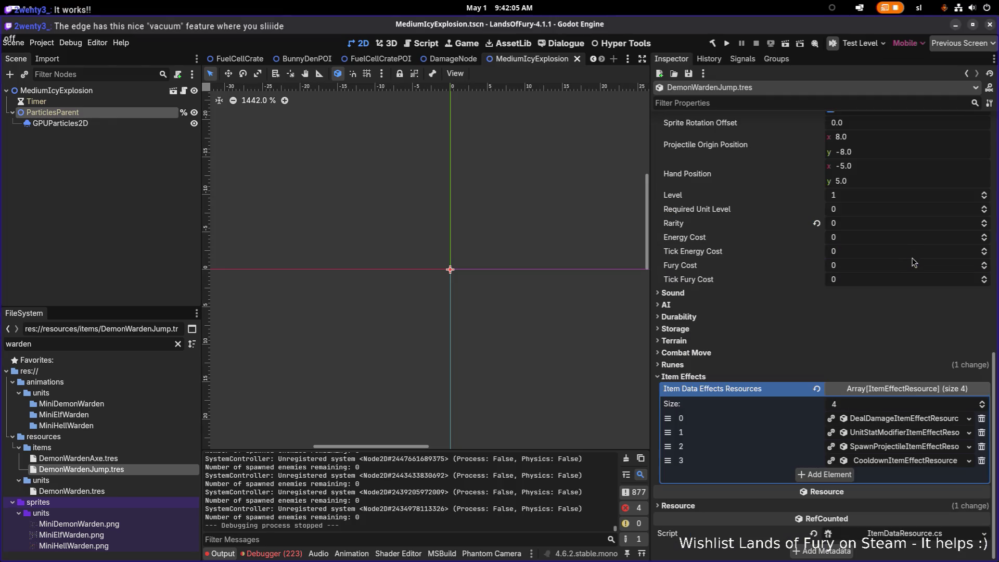
{"action": "left_click", "coordinate": [908, 432]}
{"action": "scroll", "coordinate": [889, 436], "scroll_direction": "down", "scroll_amount": 5}
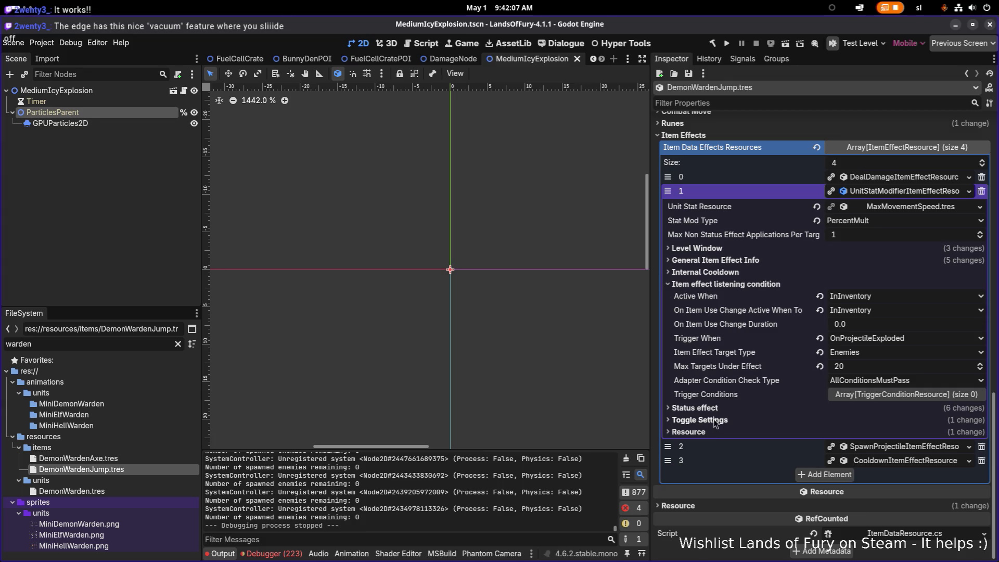
{"action": "left_click", "coordinate": [726, 408]}
{"action": "scroll", "coordinate": [866, 399], "scroll_direction": "down", "scroll_amount": 5}
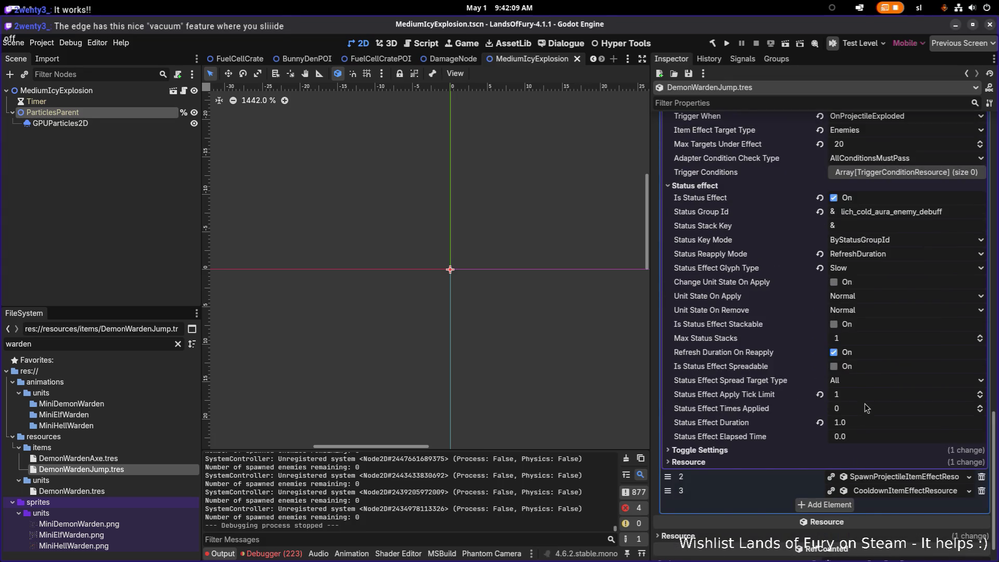
{"action": "left_click", "coordinate": [917, 419]}
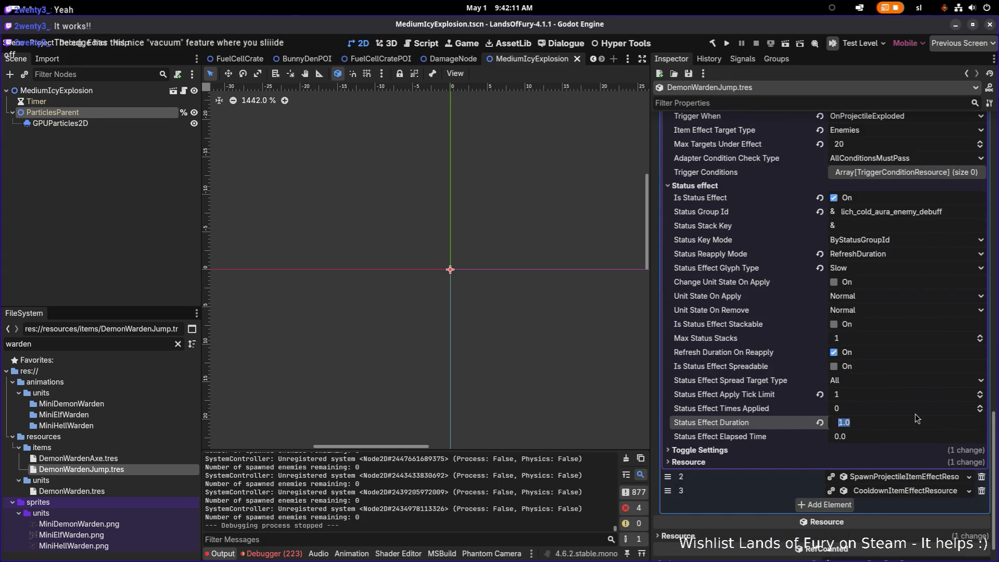
{"action": "type", "text": "3"}
{"action": "key", "text": "Return"}
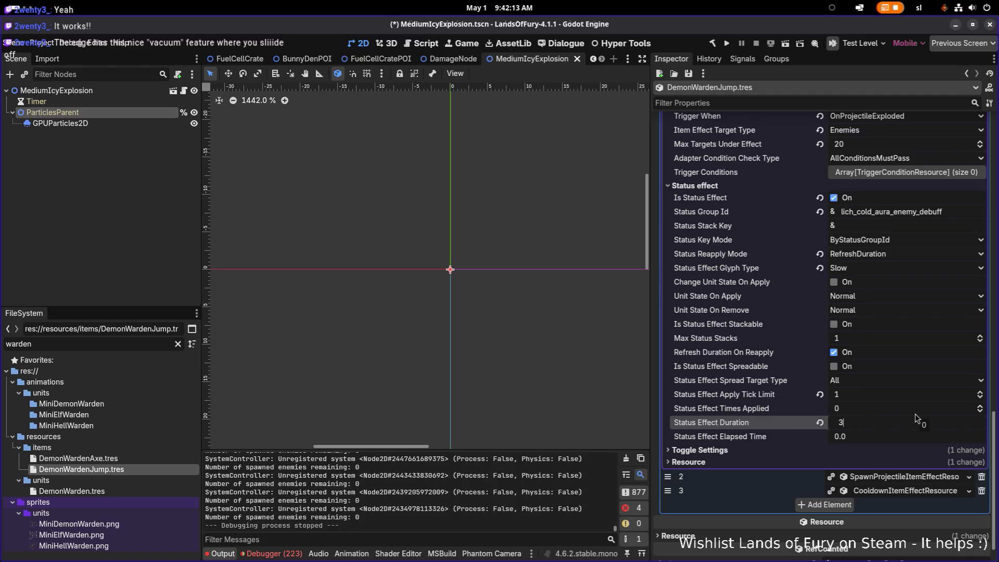
{"action": "key", "text": "ctrl+s"}
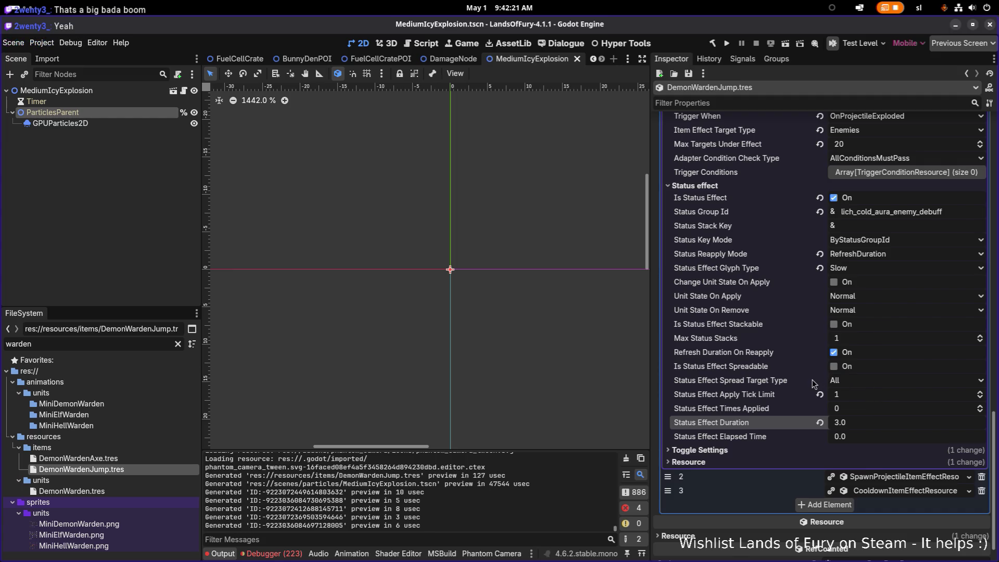
{"action": "scroll", "coordinate": [798, 383], "scroll_direction": "down", "scroll_amount": 2}
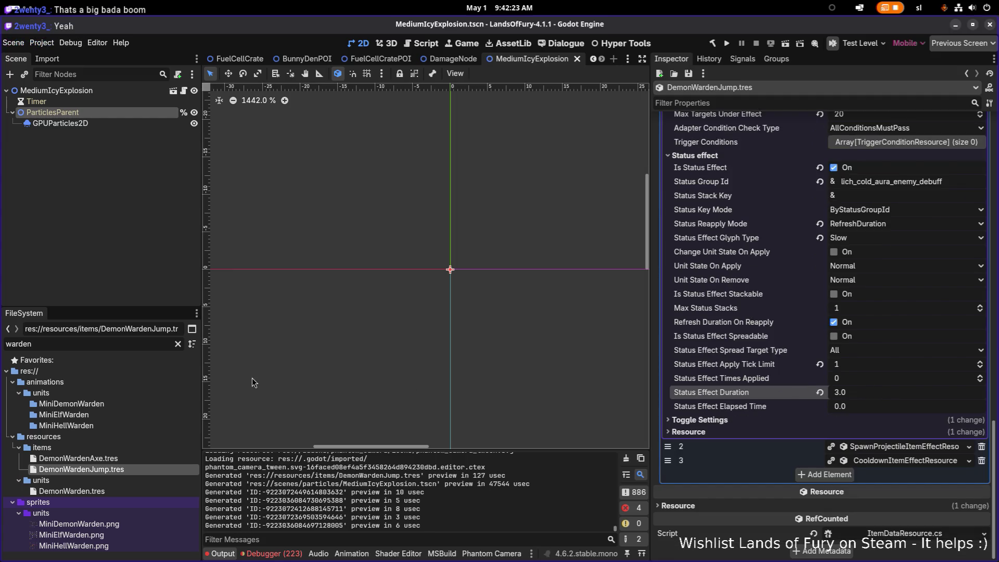
Step: Filter the project files for 'arche' and open RatManArcherBow.tres
{"action": "double_click", "coordinate": [116, 343]}
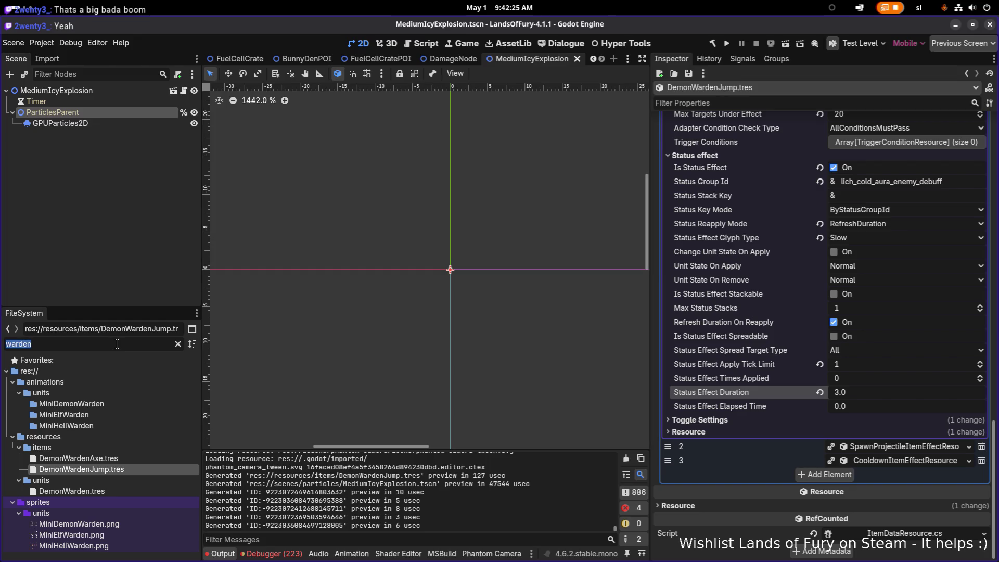
{"action": "key", "text": "BackSpace"}
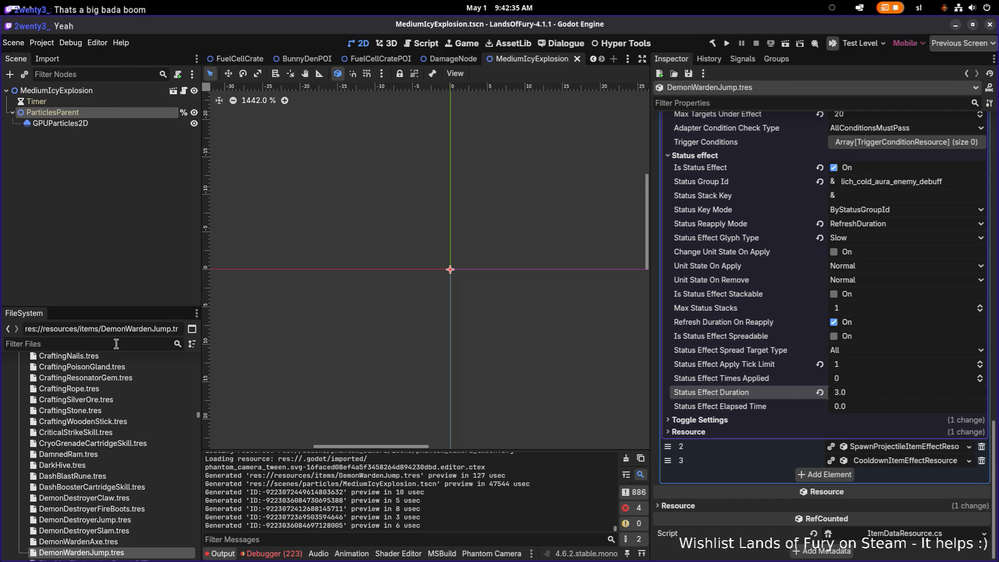
{"action": "type", "text": "arche"}
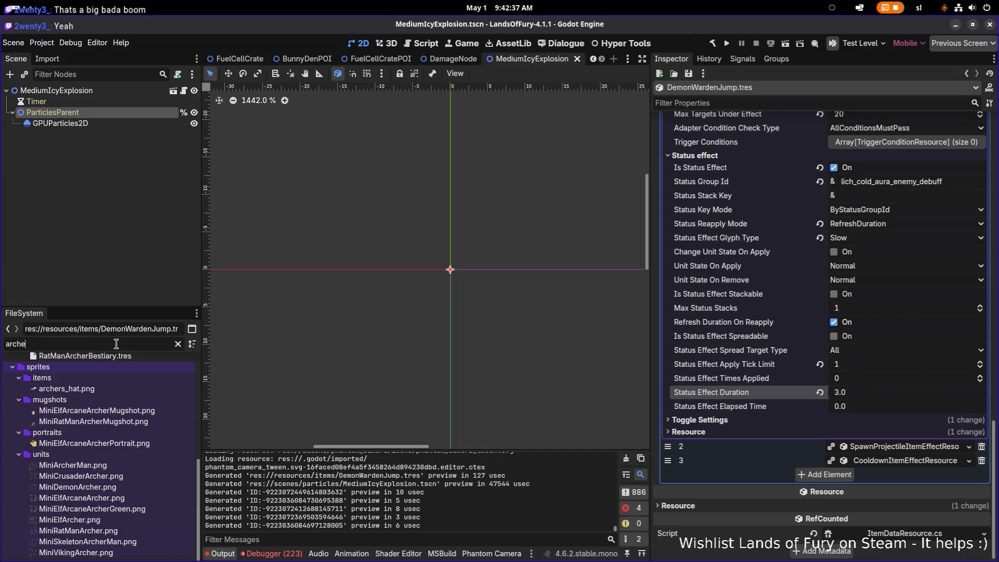
{"action": "scroll", "coordinate": [114, 417], "scroll_direction": "up", "scroll_amount": 5}
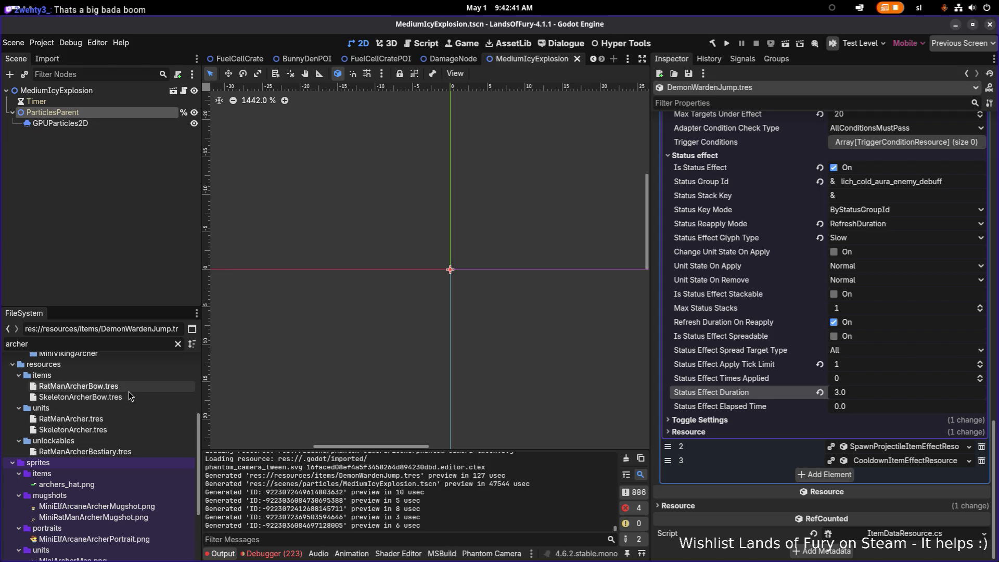
{"action": "left_click", "coordinate": [128, 395]}
{"action": "left_click", "coordinate": [130, 386]}
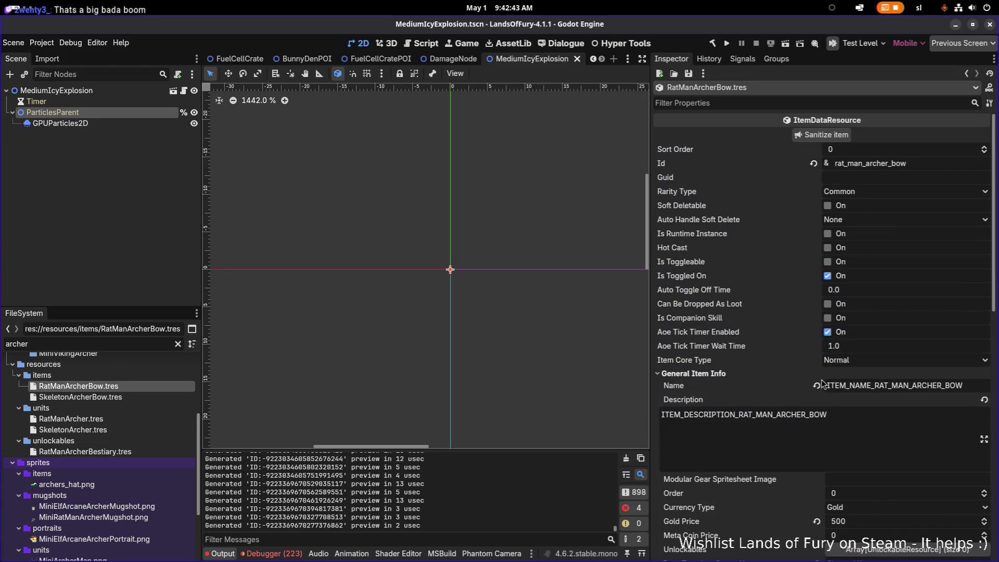
Step: Review the bow's spawn-projectile settings (Explode on, radius 16.0), then switch to Obsidian
{"action": "scroll", "coordinate": [825, 385], "scroll_direction": "down", "scroll_amount": 5}
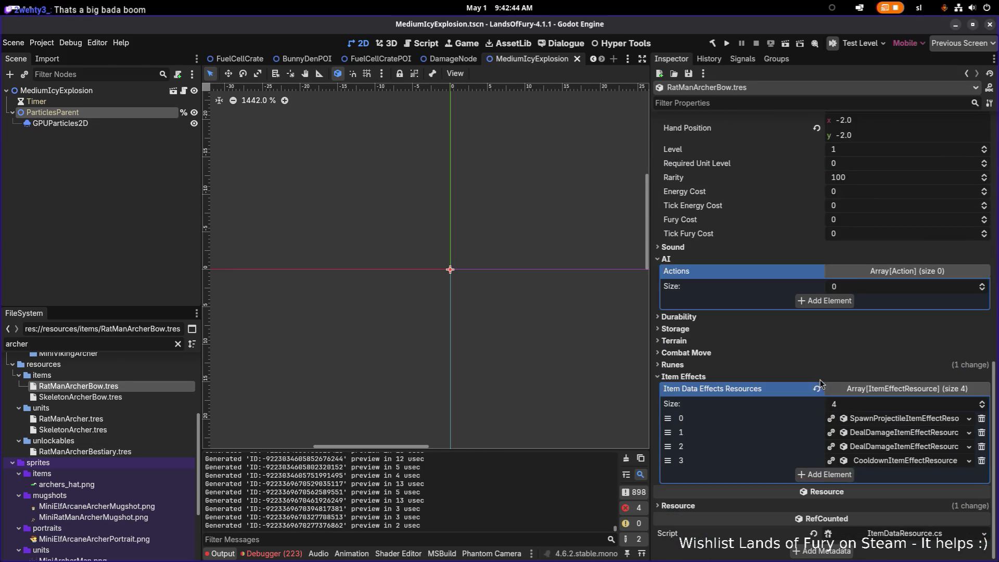
{"action": "left_click", "coordinate": [903, 419]}
{"action": "scroll", "coordinate": [824, 404], "scroll_direction": "down", "scroll_amount": 5}
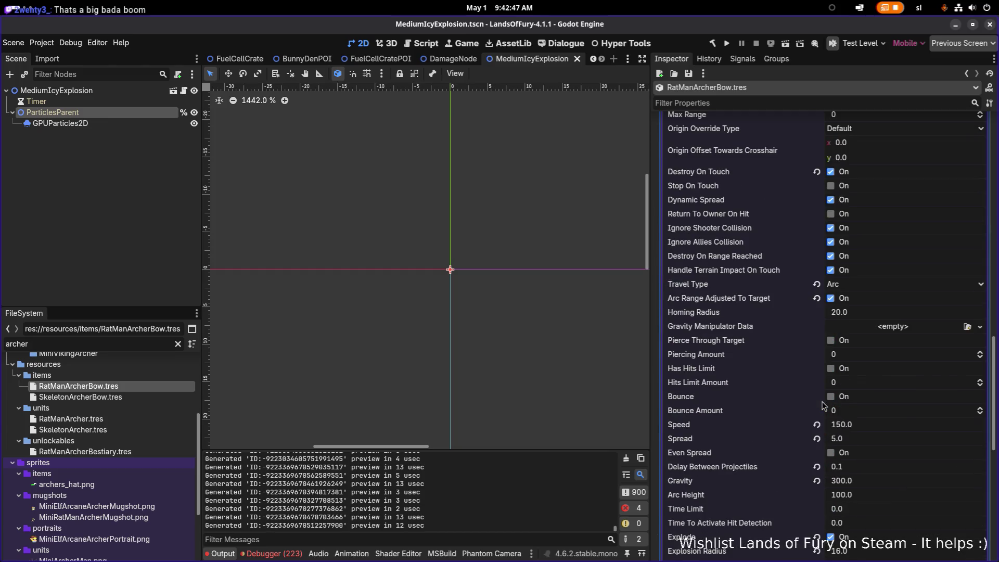
{"action": "scroll", "coordinate": [822, 401], "scroll_direction": "down", "scroll_amount": 4}
{"action": "scroll", "coordinate": [853, 375], "scroll_direction": "down", "scroll_amount": 4}
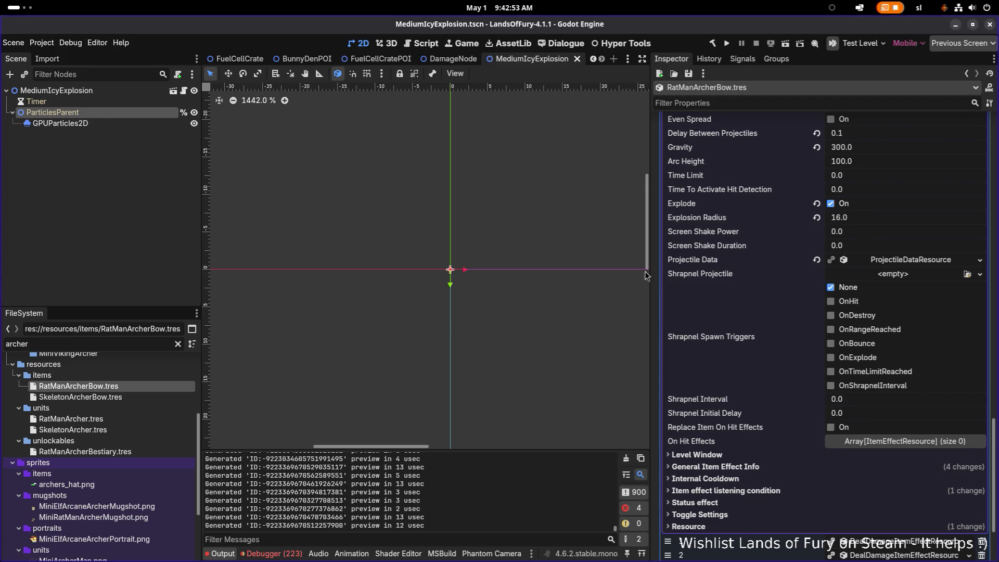
{"action": "key", "text": "alt+Tab"}
{"action": "key", "text": "alt+Tab"}
{"action": "key", "text": "alt+Tab"}
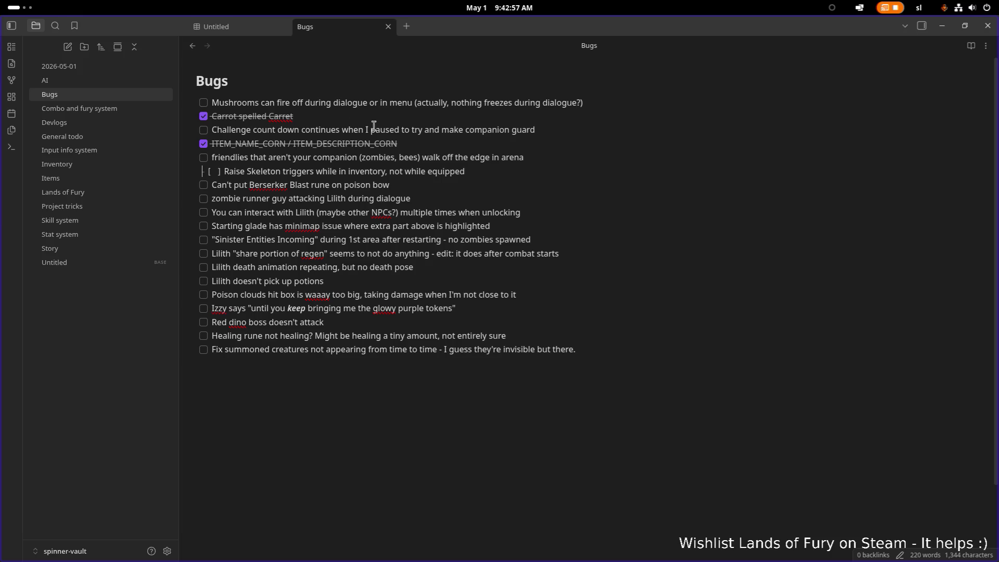
{"action": "left_click", "coordinate": [301, 103]}
{"action": "left_click", "coordinate": [298, 165]}
{"action": "left_click", "coordinate": [942, 26]}
Step: Set RatManArcherBow's Explosion Radius to 12 and save
{"action": "scroll", "coordinate": [890, 268], "scroll_direction": "down", "scroll_amount": 3}
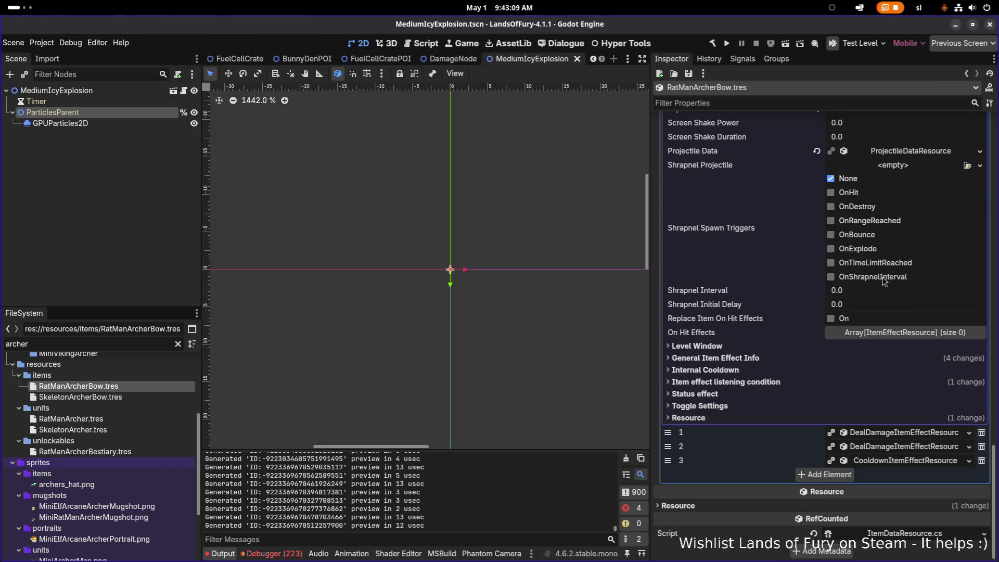
{"action": "scroll", "coordinate": [880, 264], "scroll_direction": "up", "scroll_amount": 3}
{"action": "left_click", "coordinate": [875, 215]}
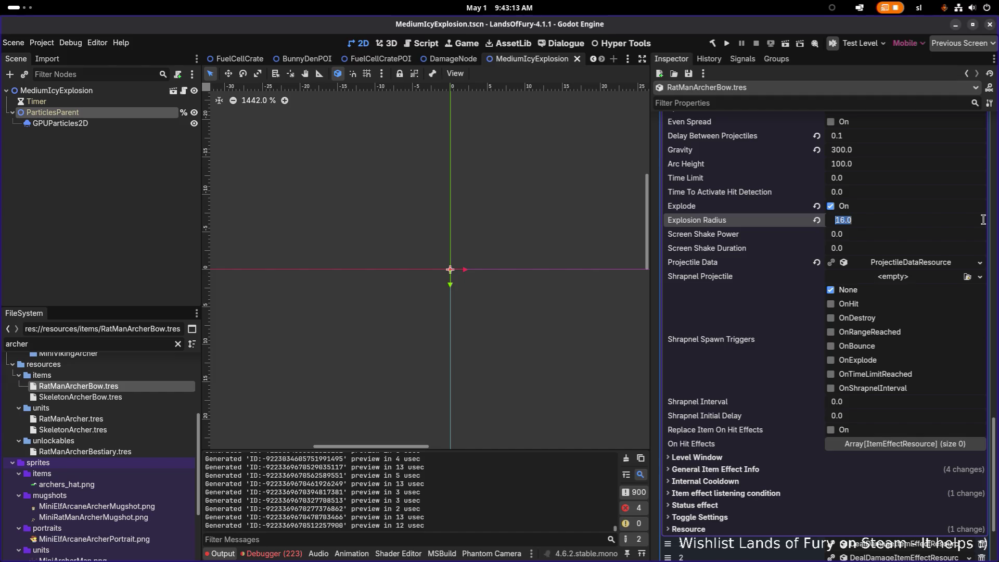
{"action": "type", "text": "12"}
{"action": "key", "text": "Return"}
{"action": "key", "text": "ctrl+s"}
Step: Search the project files for 'assasin', then 'mine', then 'assas'
{"action": "scroll", "coordinate": [915, 286], "scroll_direction": "down", "scroll_amount": 3}
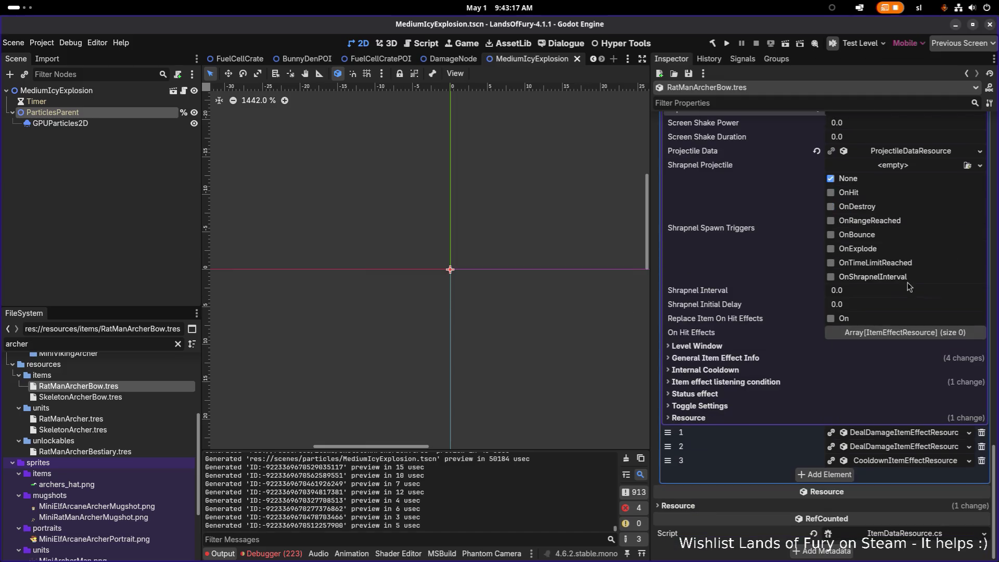
{"action": "left_click", "coordinate": [123, 344]}
{"action": "double_click", "coordinate": [123, 345]}
{"action": "type", "text": "assasin"}
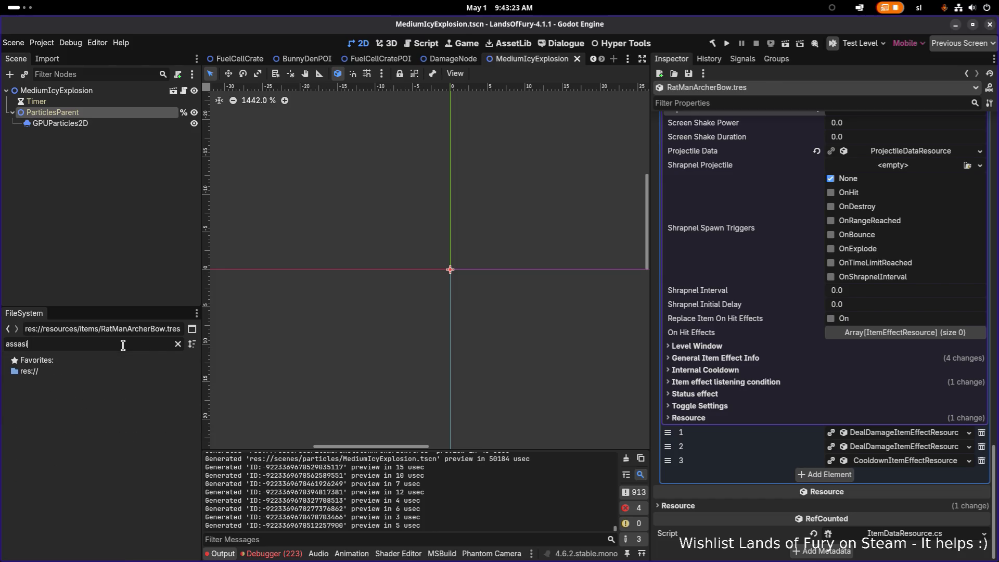
{"action": "double_click", "coordinate": [123, 345]}
{"action": "type", "text": "mine"}
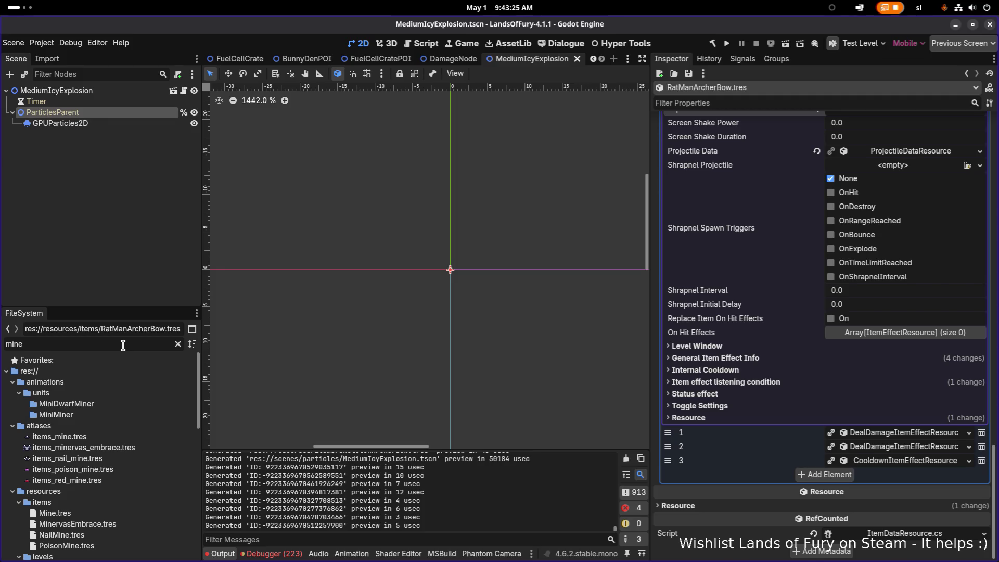
{"action": "scroll", "coordinate": [104, 400], "scroll_direction": "down", "scroll_amount": 3}
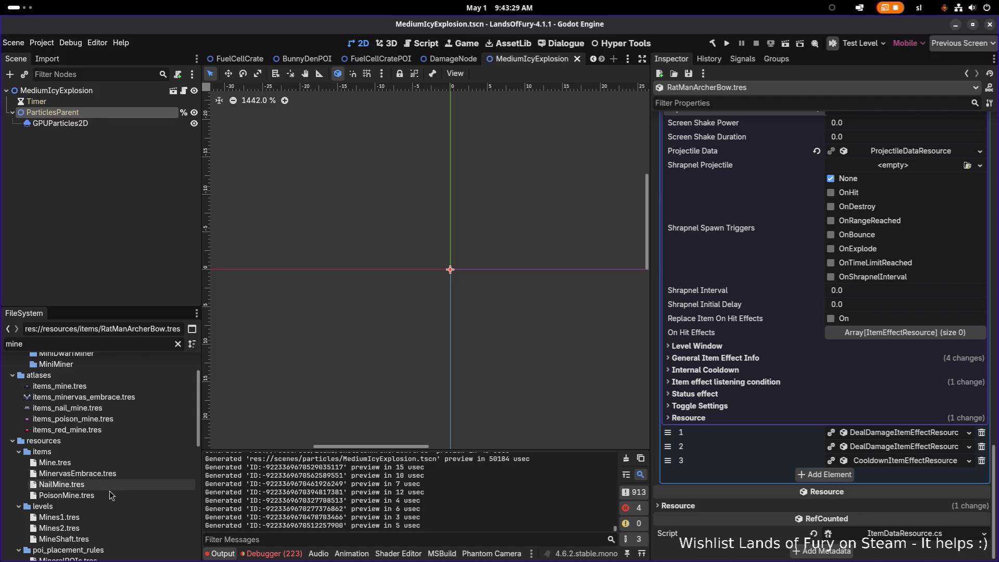
{"action": "scroll", "coordinate": [105, 491], "scroll_direction": "down", "scroll_amount": 2}
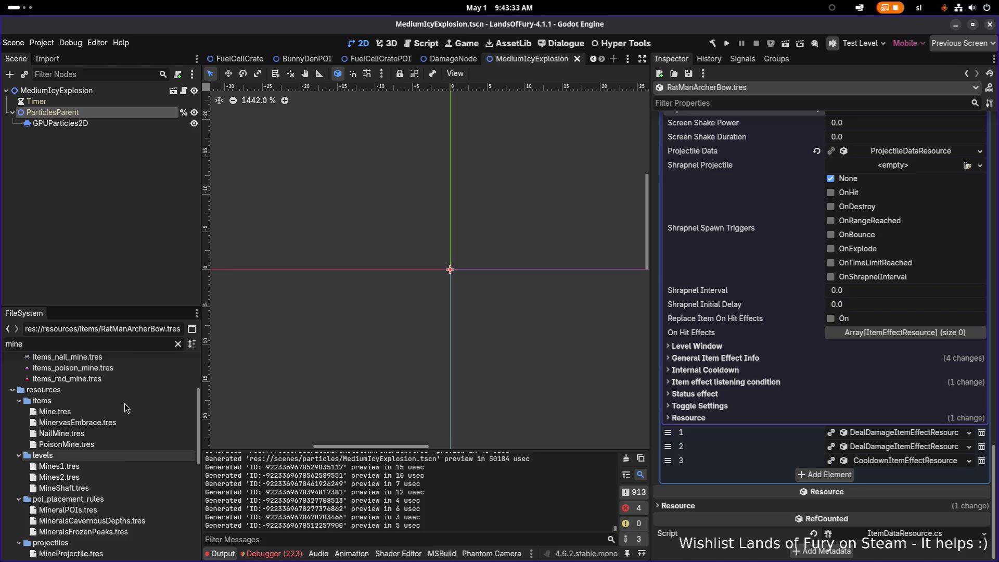
{"action": "key", "text": "ctrl+a"}
{"action": "type", "text": "assas"}
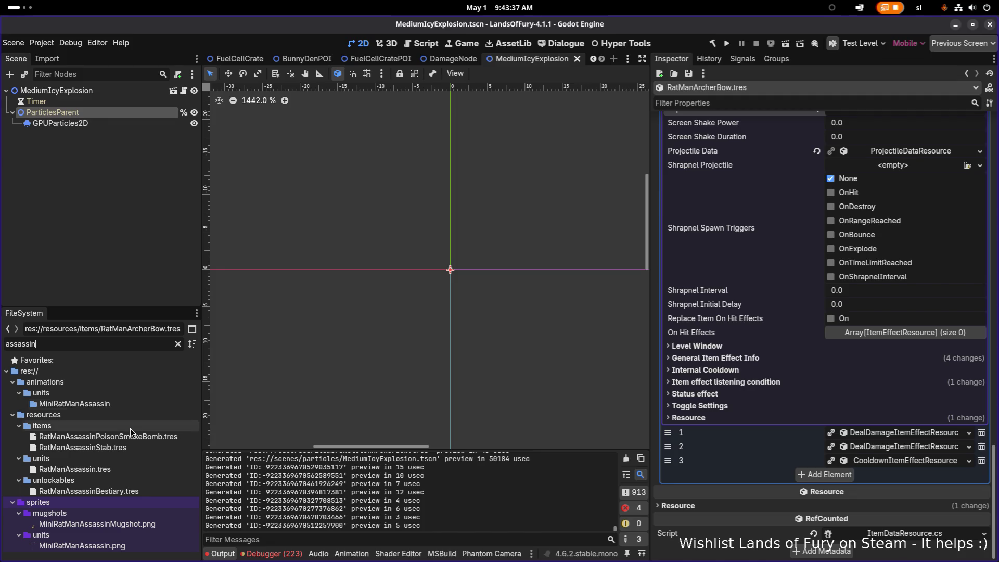
Step: Open RatManAssassinPoisonSmokeBomb.tres and expand its spawn-projectile and PoisonDamage deal-damage effects
{"action": "left_click", "coordinate": [139, 437]}
{"action": "scroll", "coordinate": [783, 377], "scroll_direction": "down", "scroll_amount": 10}
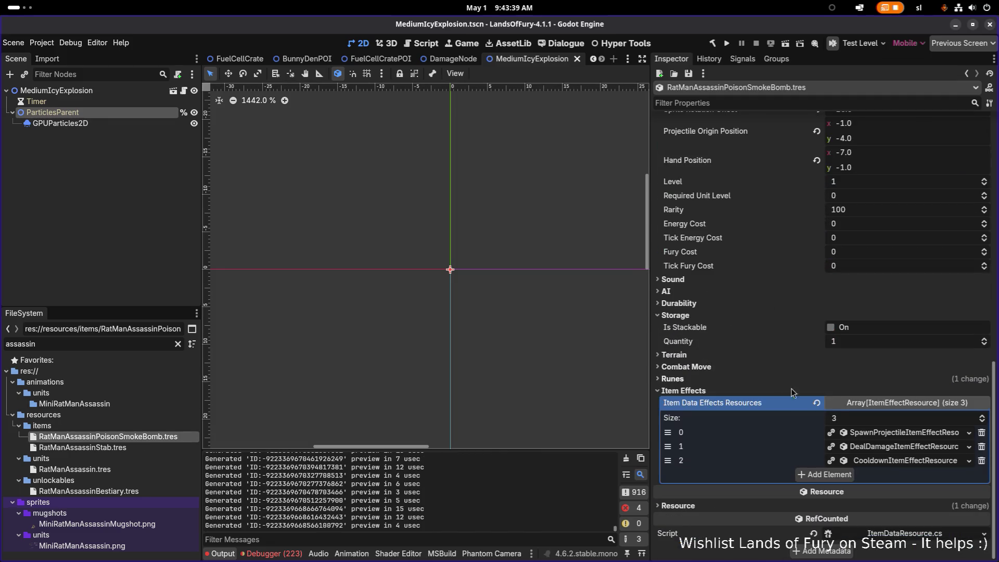
{"action": "left_click", "coordinate": [892, 432]}
{"action": "scroll", "coordinate": [893, 435], "scroll_direction": "down", "scroll_amount": 5}
{"action": "scroll", "coordinate": [893, 435], "scroll_direction": "down", "scroll_amount": 5}
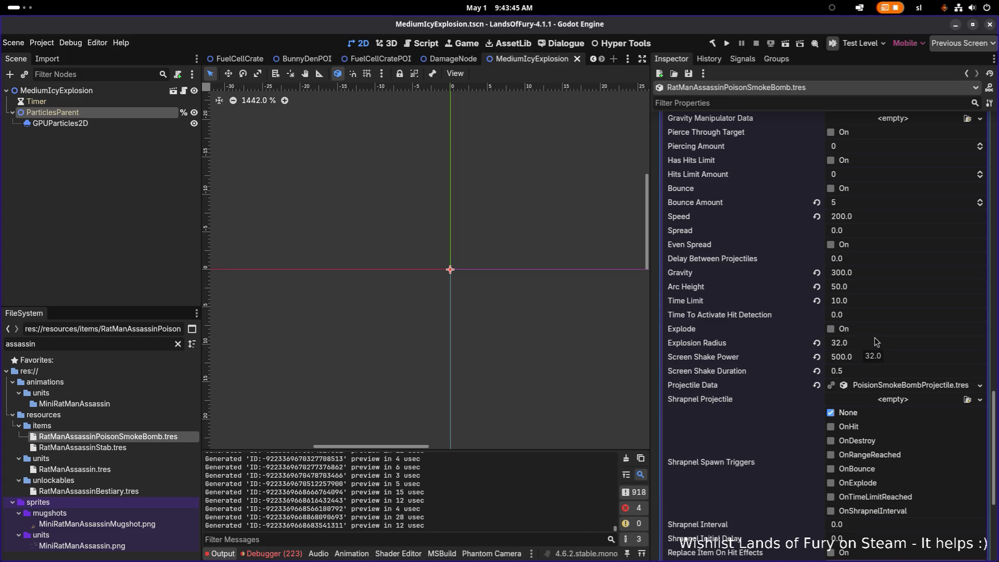
{"action": "scroll", "coordinate": [876, 341], "scroll_direction": "down", "scroll_amount": 5}
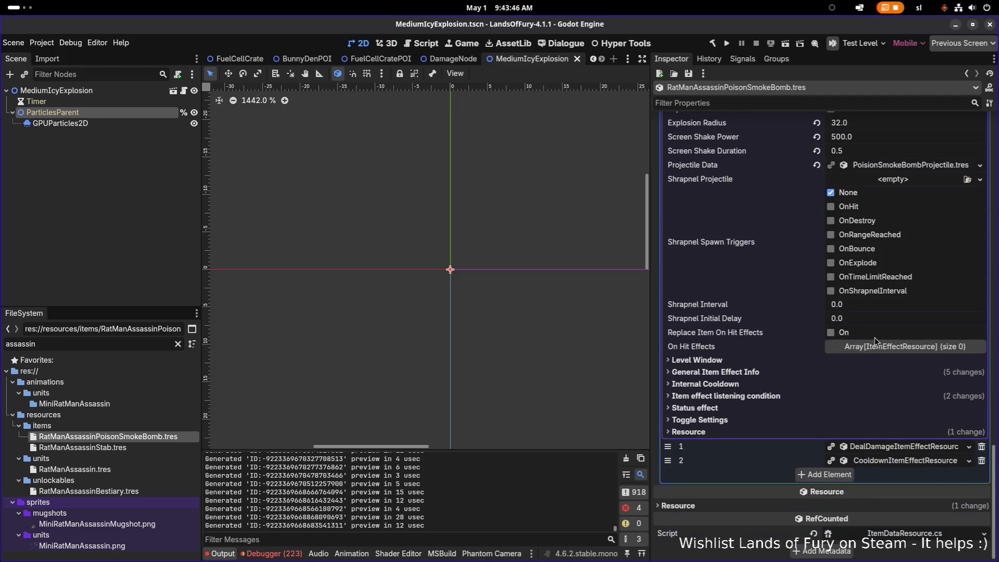
{"action": "left_click", "coordinate": [899, 446]}
{"action": "scroll", "coordinate": [897, 450], "scroll_direction": "down", "scroll_amount": 3}
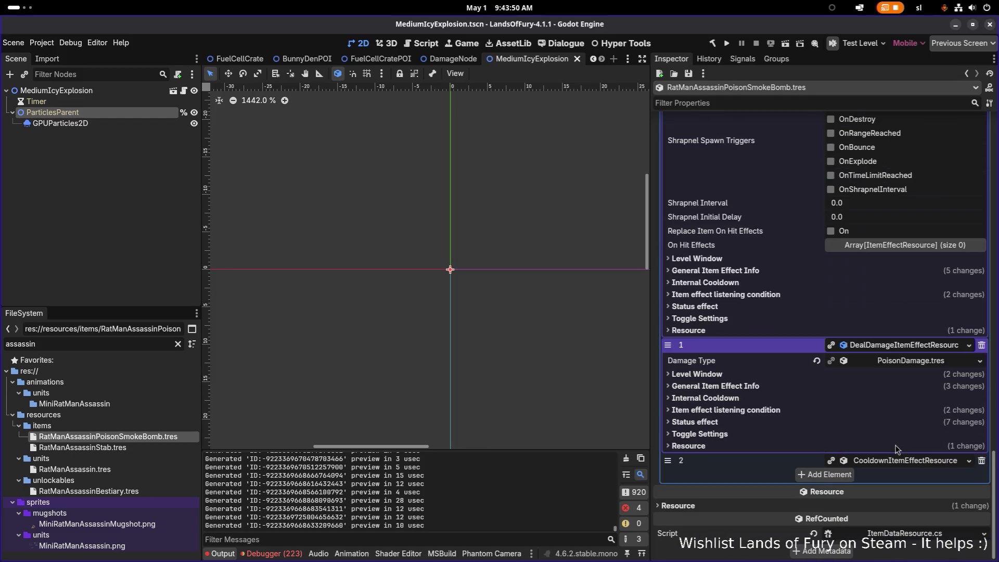
{"action": "left_click", "coordinate": [775, 422]}
{"action": "scroll", "coordinate": [776, 420], "scroll_direction": "down", "scroll_amount": 6}
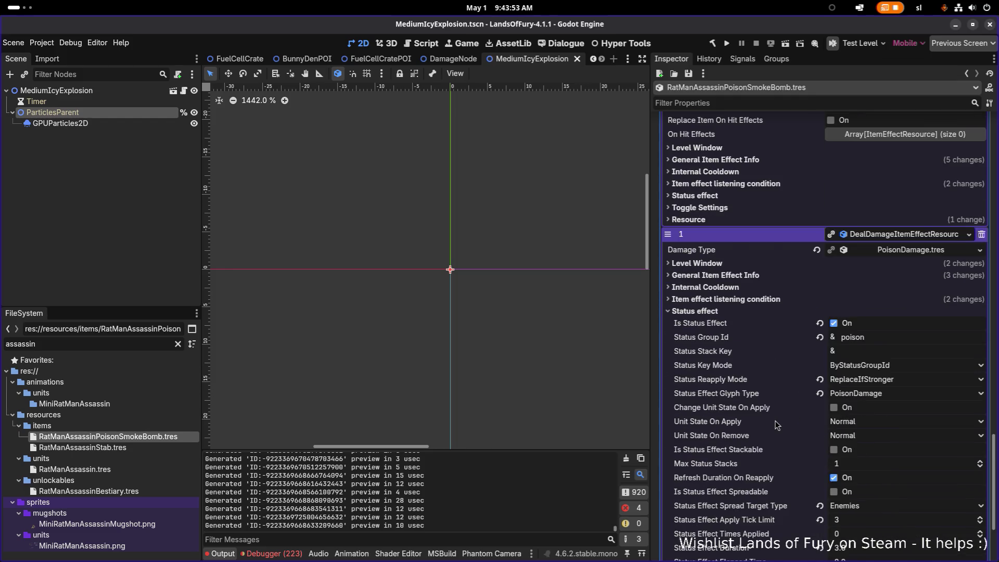
{"action": "scroll", "coordinate": [776, 420], "scroll_direction": "up", "scroll_amount": 3}
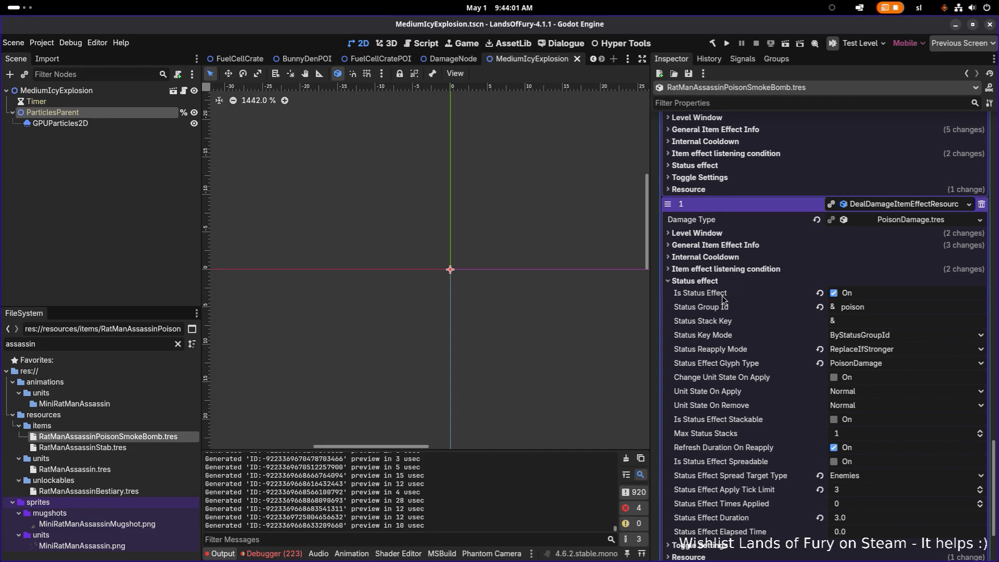
Step: Check the projectile effect's listening condition and general info, including Explosion Radius 32.0
{"action": "left_click", "coordinate": [703, 281]}
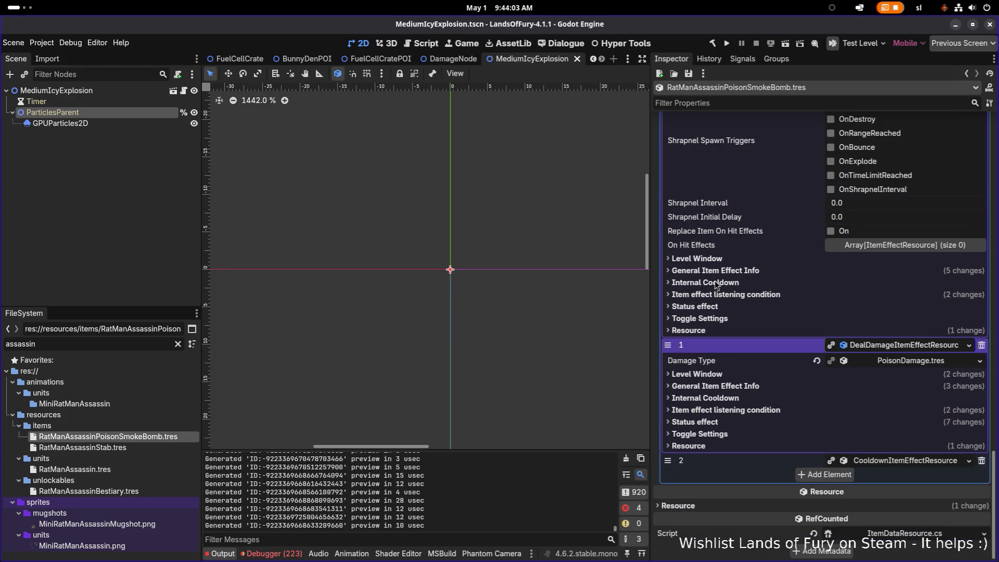
{"action": "left_click", "coordinate": [745, 411]}
{"action": "left_click", "coordinate": [735, 294]}
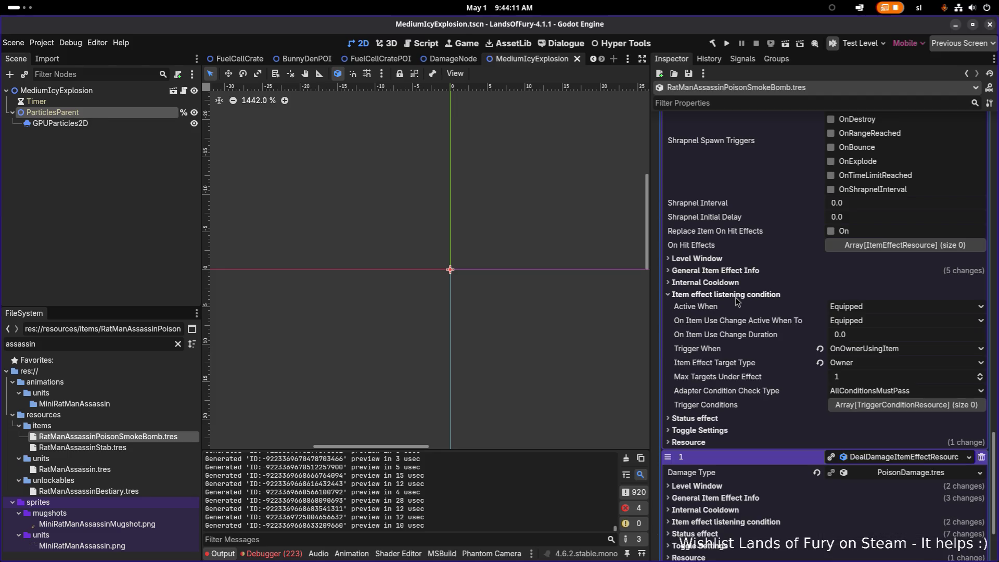
{"action": "left_click", "coordinate": [735, 298]}
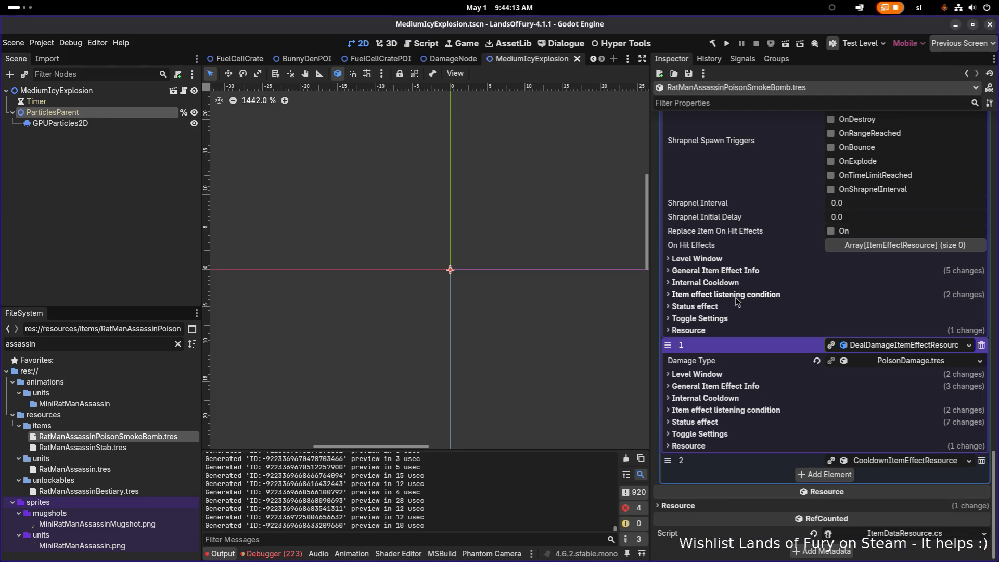
{"action": "left_click", "coordinate": [727, 271]}
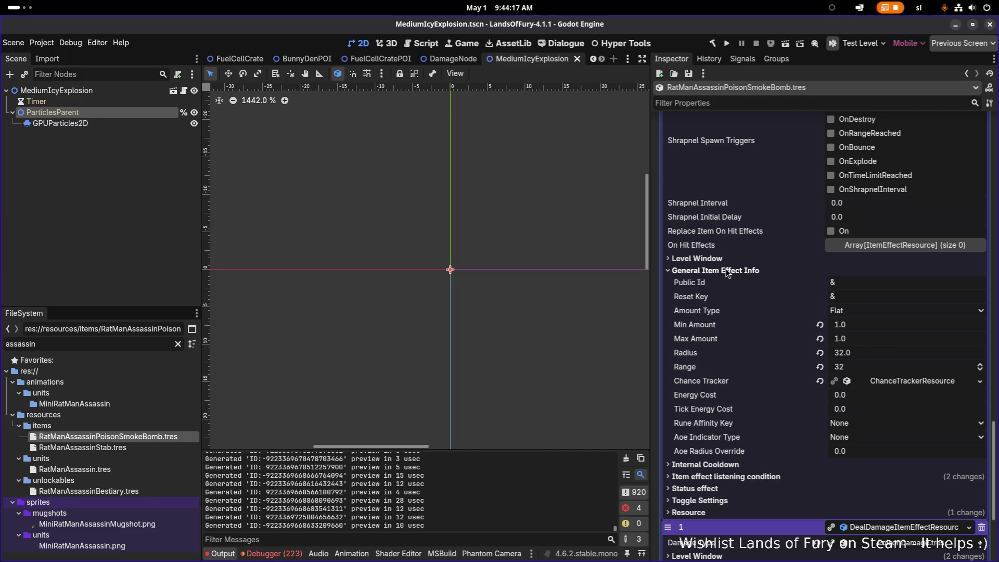
{"action": "left_click", "coordinate": [727, 271]}
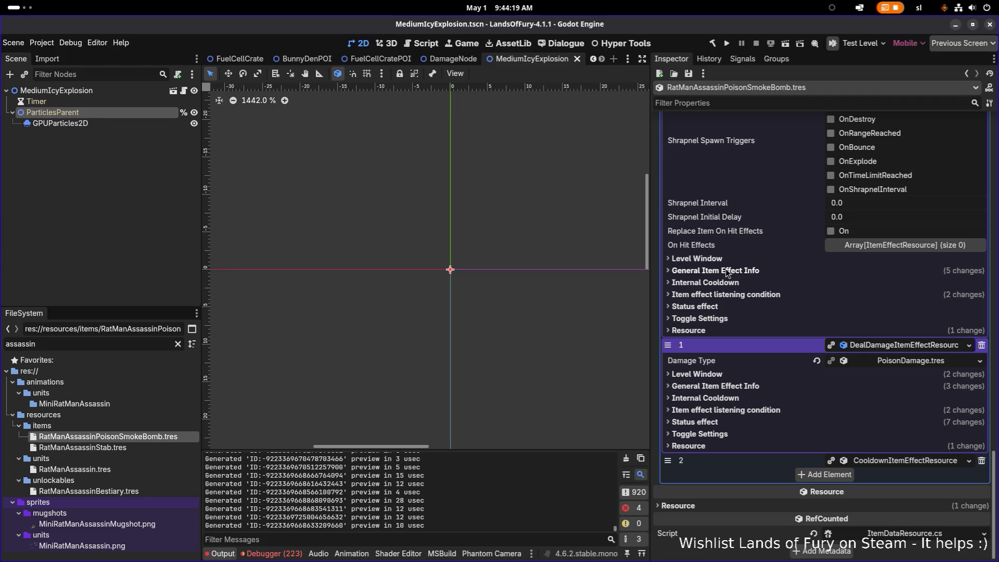
{"action": "scroll", "coordinate": [716, 294], "scroll_direction": "up", "scroll_amount": 4}
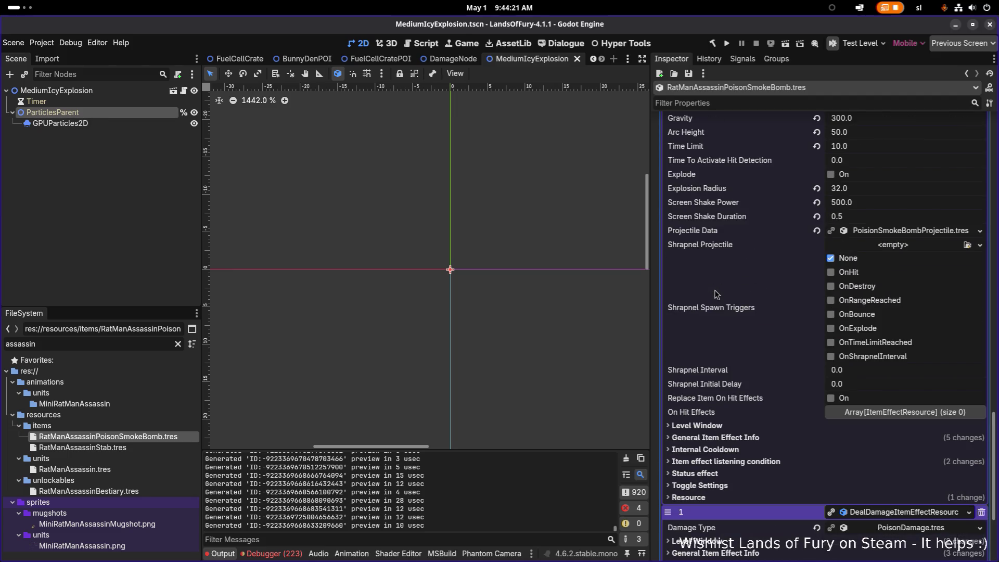
Step: Expand Projectile Data and the first on-hit effect's General Item Effect Info to reveal Radius 32.0 and Range 32
{"action": "scroll", "coordinate": [716, 294], "scroll_direction": "up", "scroll_amount": 3}
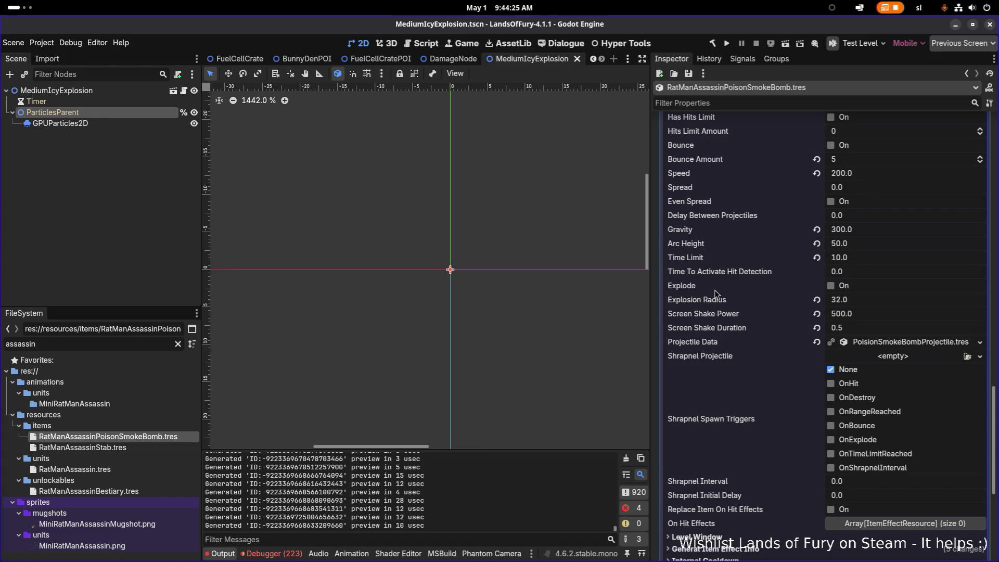
{"action": "scroll", "coordinate": [716, 293], "scroll_direction": "up", "scroll_amount": 4}
{"action": "scroll", "coordinate": [715, 294], "scroll_direction": "up", "scroll_amount": 3}
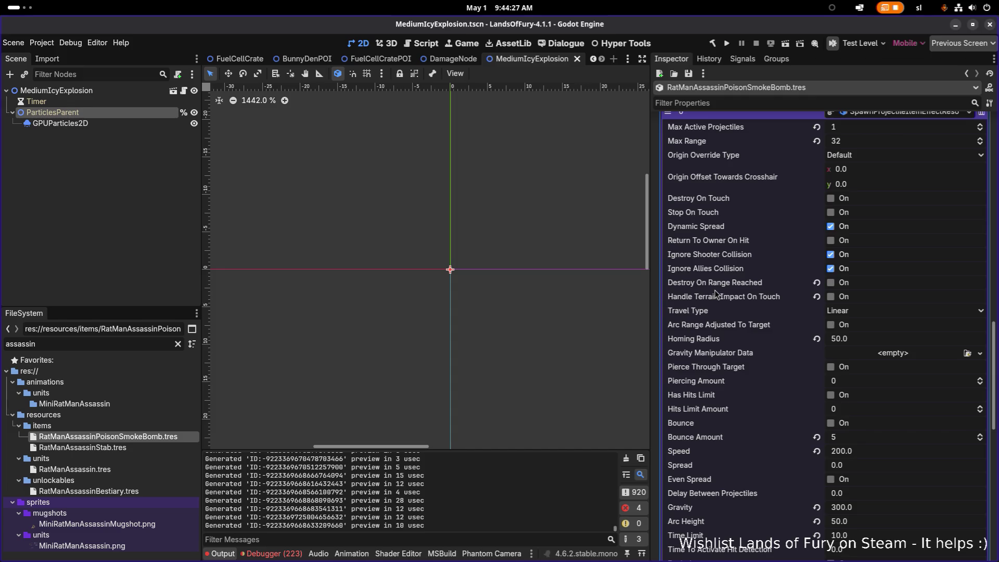
{"action": "scroll", "coordinate": [716, 294], "scroll_direction": "up", "scroll_amount": 2}
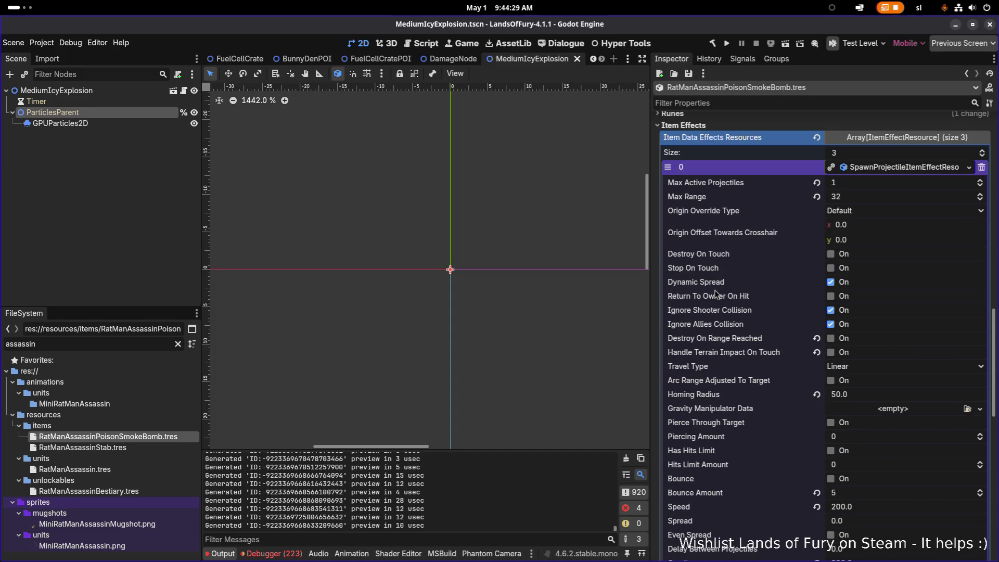
{"action": "scroll", "coordinate": [716, 294], "scroll_direction": "down", "scroll_amount": 12}
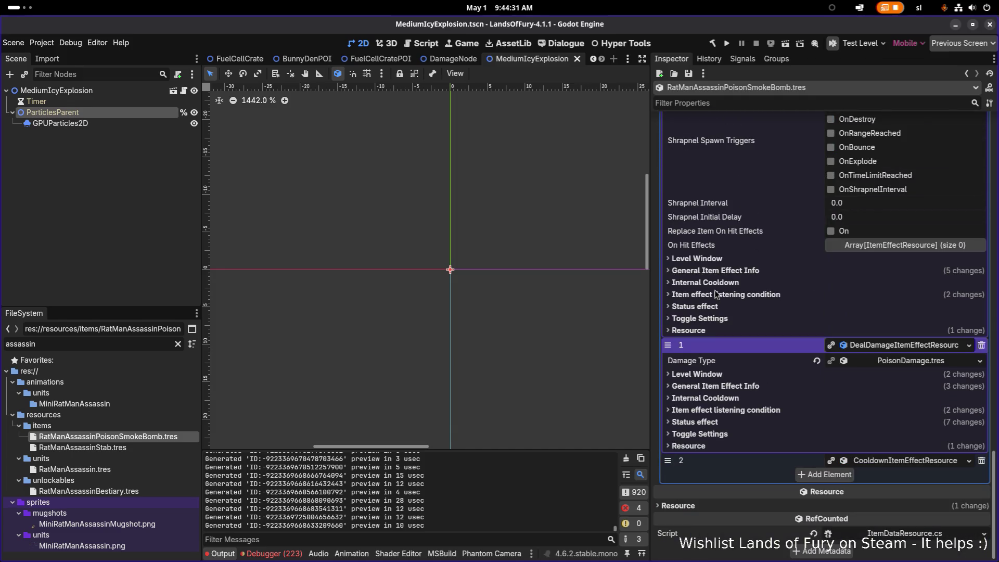
{"action": "scroll", "coordinate": [716, 294], "scroll_direction": "up", "scroll_amount": 12}
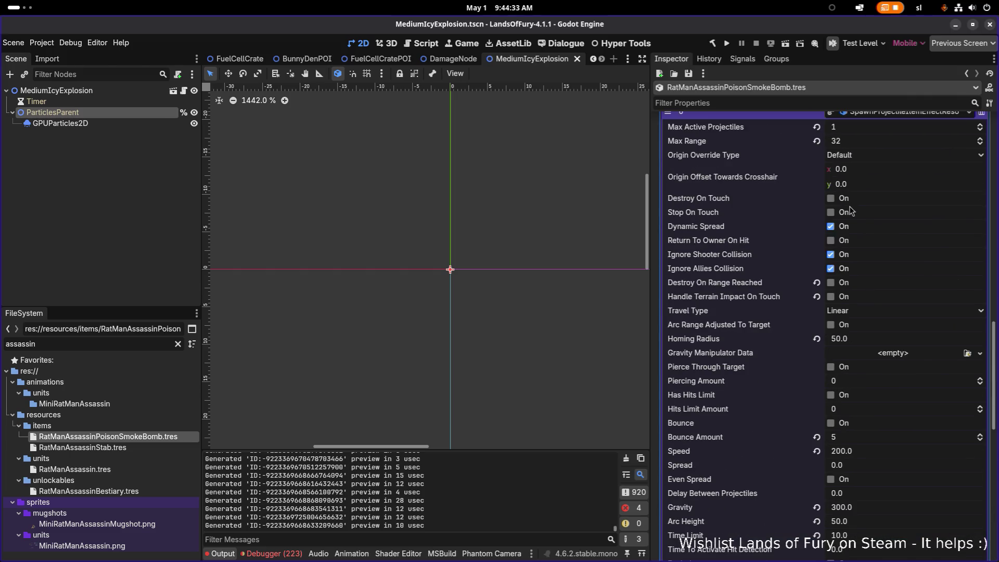
{"action": "scroll", "coordinate": [744, 309], "scroll_direction": "down", "scroll_amount": 6}
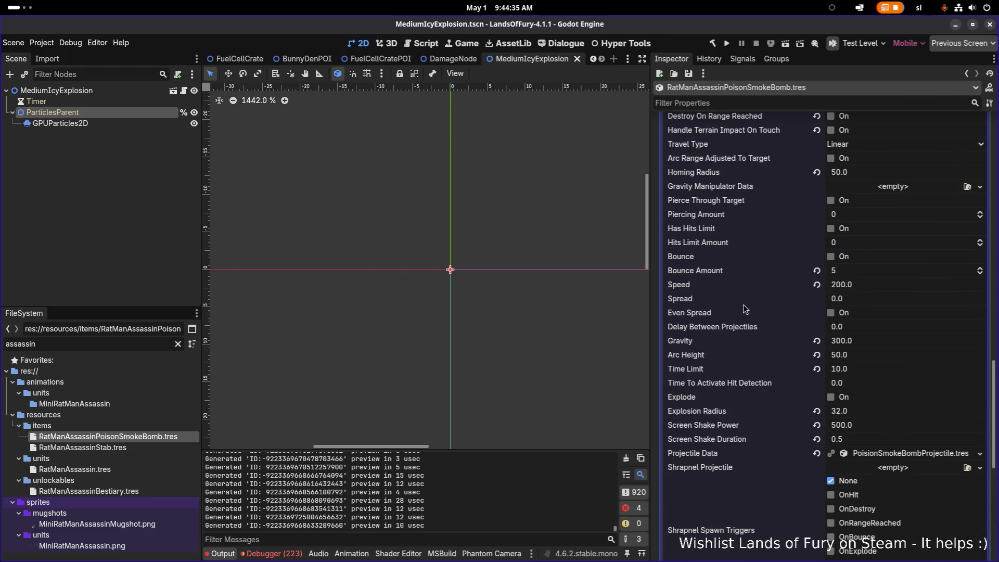
{"action": "scroll", "coordinate": [744, 308], "scroll_direction": "down", "scroll_amount": 6}
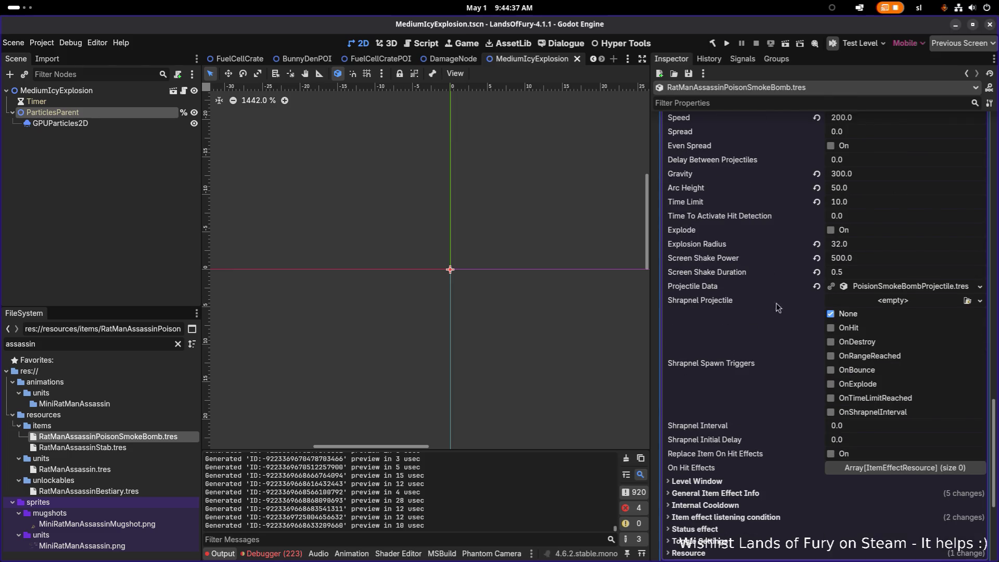
{"action": "left_click", "coordinate": [909, 287]}
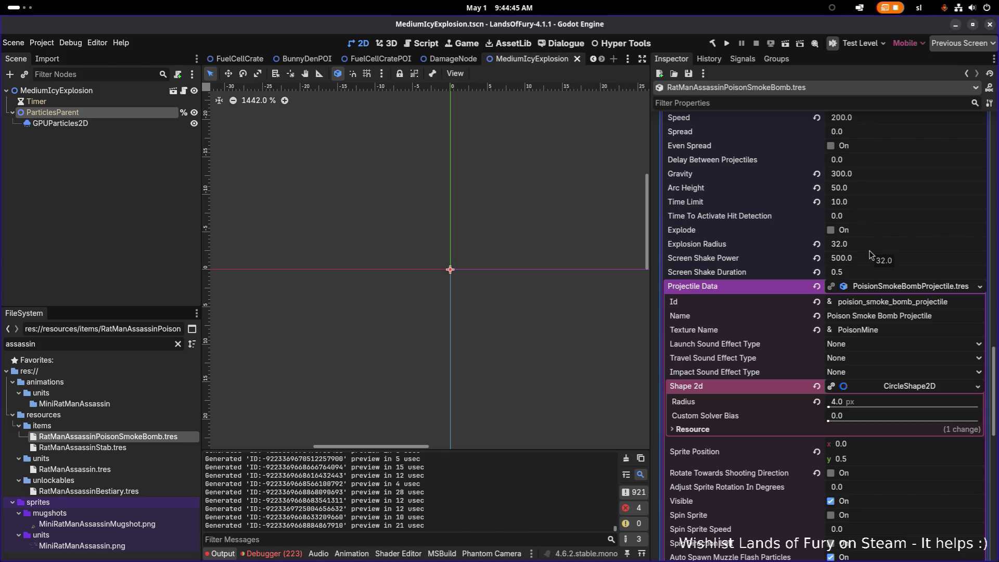
{"action": "scroll", "coordinate": [871, 254], "scroll_direction": "down", "scroll_amount": 3}
{"action": "scroll", "coordinate": [801, 271], "scroll_direction": "down", "scroll_amount": 3}
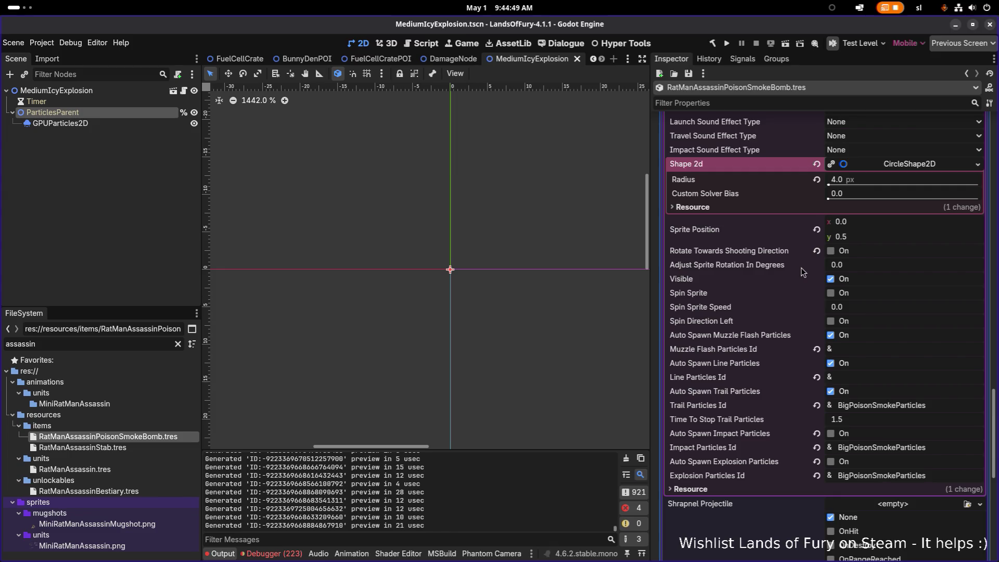
{"action": "scroll", "coordinate": [801, 271], "scroll_direction": "down", "scroll_amount": 10}
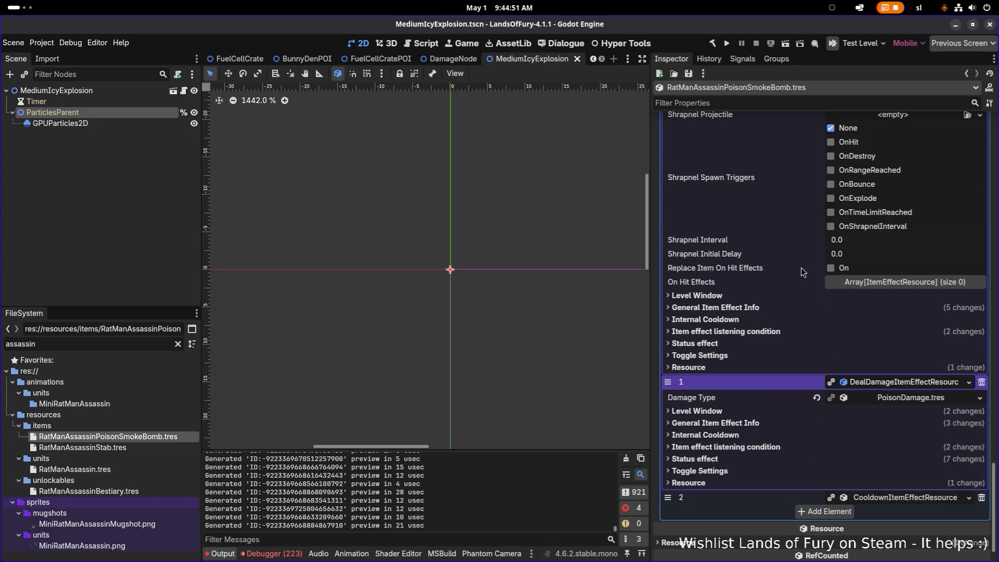
{"action": "left_click", "coordinate": [774, 310]}
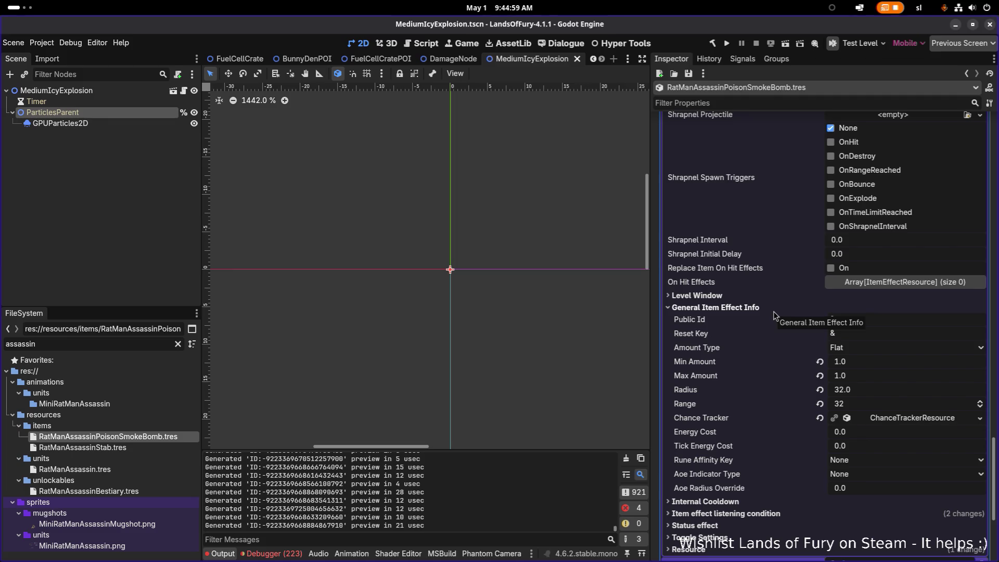
Step: Save the Godot scene and switch to the MiniDemonWarden.png sprite sheet in Aseprite
{"action": "key", "text": "ctrl+s"}
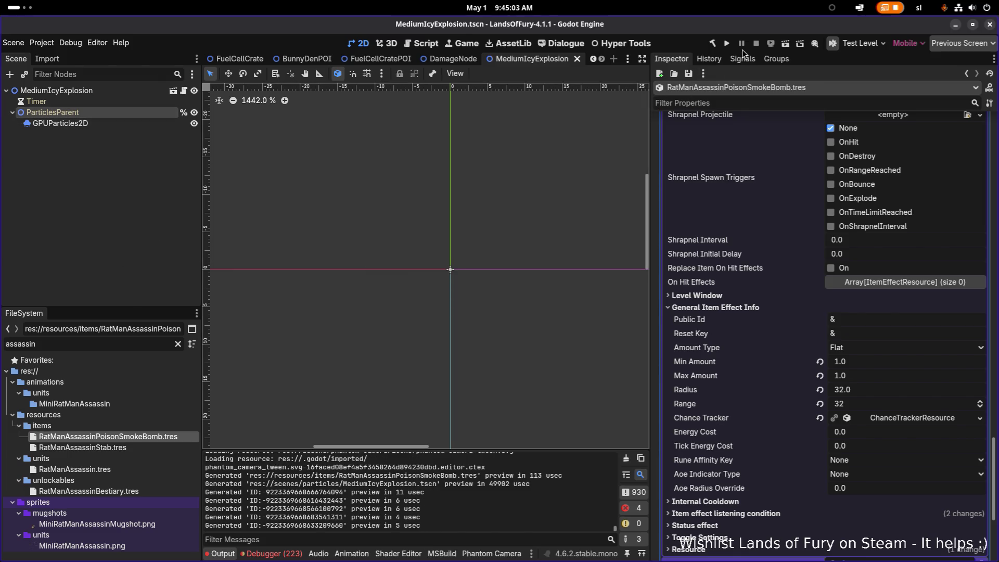
{"action": "key", "text": "alt+Tab"}
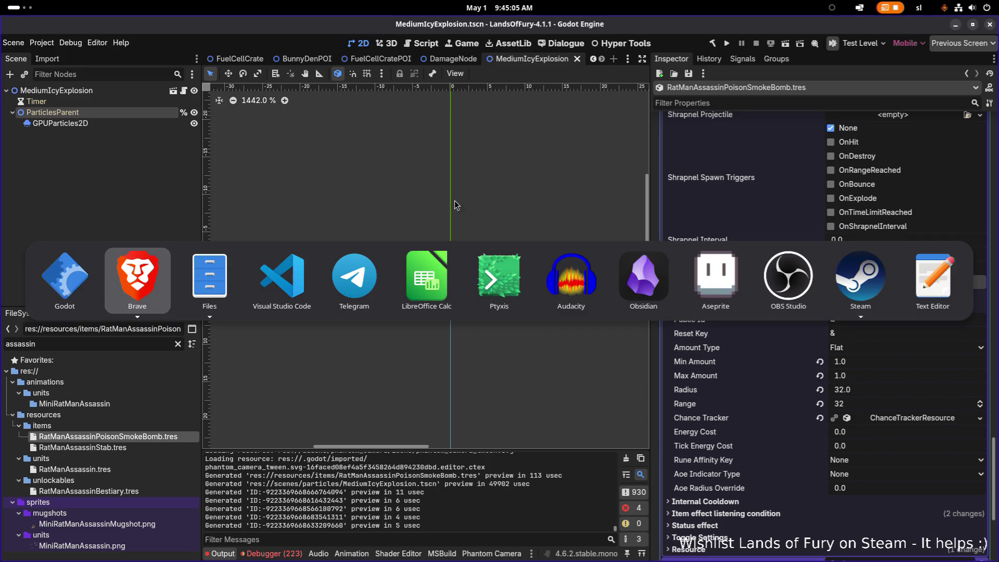
{"action": "key", "text": "alt+Tab"}
{"action": "scroll", "coordinate": [620, 165], "scroll_direction": "up", "scroll_amount": 3}
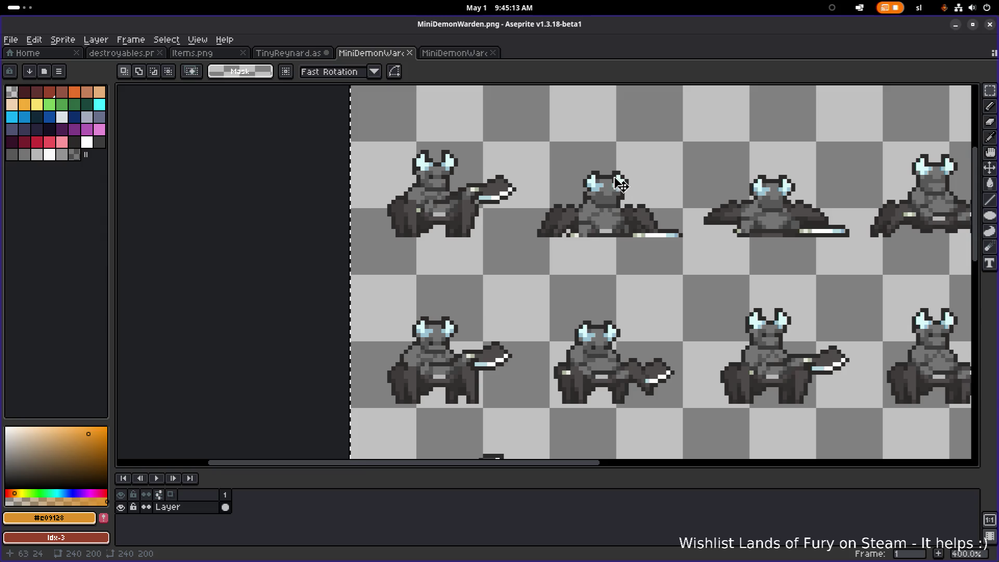
{"action": "scroll", "coordinate": [700, 208], "scroll_direction": "down", "scroll_amount": 3}
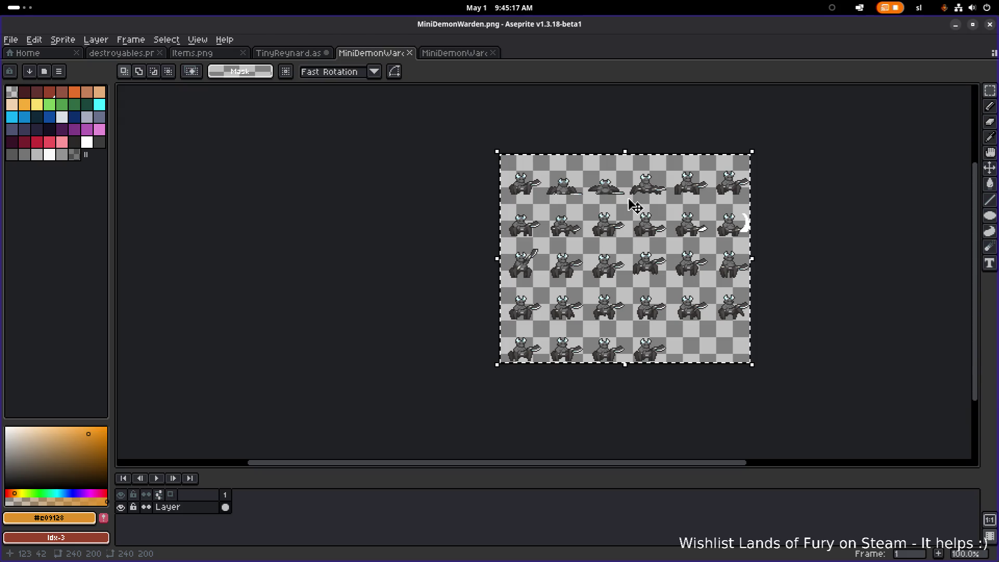
{"action": "scroll", "coordinate": [635, 206], "scroll_direction": "up", "scroll_amount": 1}
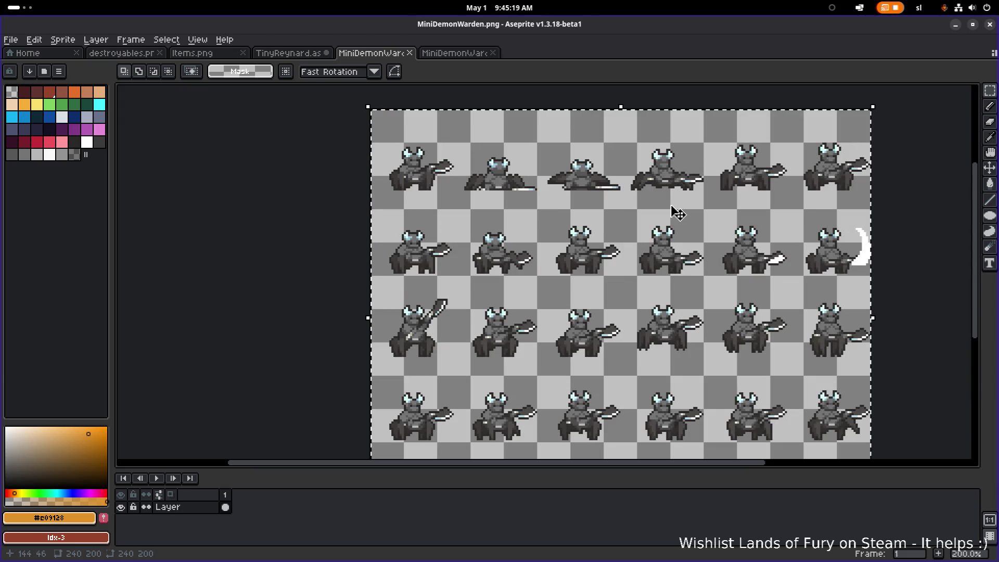
{"action": "scroll", "coordinate": [674, 212], "scroll_direction": "right", "scroll_amount": 2}
Step: Clear Aseprite's selection and snap its window to the left side of the screen
{"action": "key", "text": "ctrl+d"}
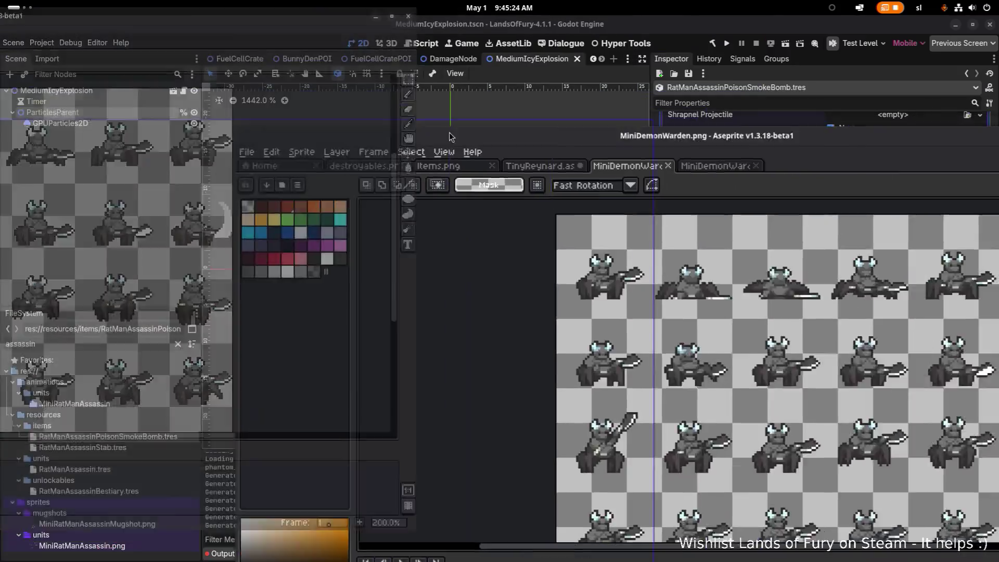
{"action": "mouse_move", "coordinate": [778, 25]}
{"action": "left_mouse_down"}
{"action": "mouse_move", "coordinate": [82, 129]}
{"action": "mouse_move", "coordinate": [0, 130]}
{"action": "left_mouse_up"}
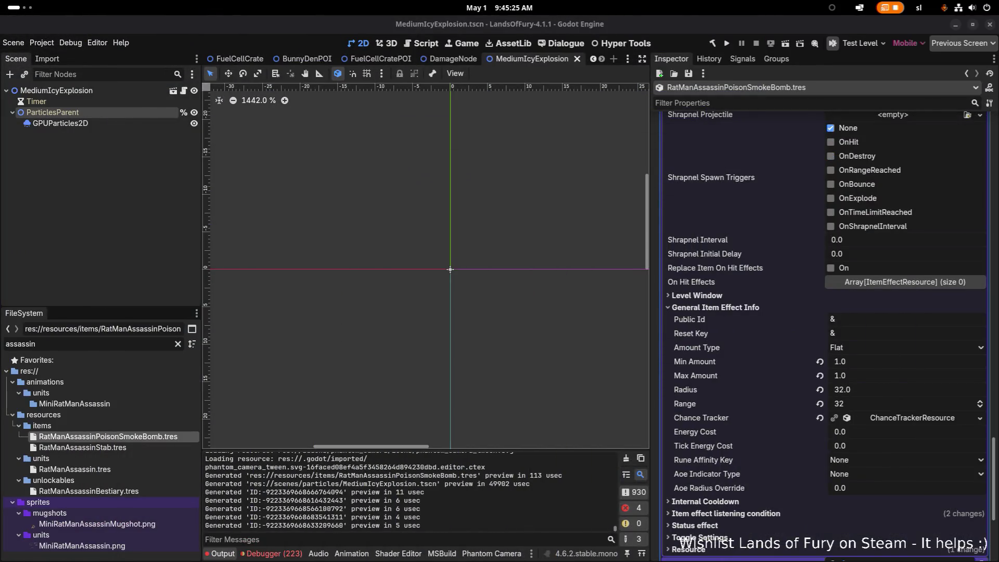
{"action": "scroll", "coordinate": [304, 120], "scroll_direction": "down", "scroll_amount": 1}
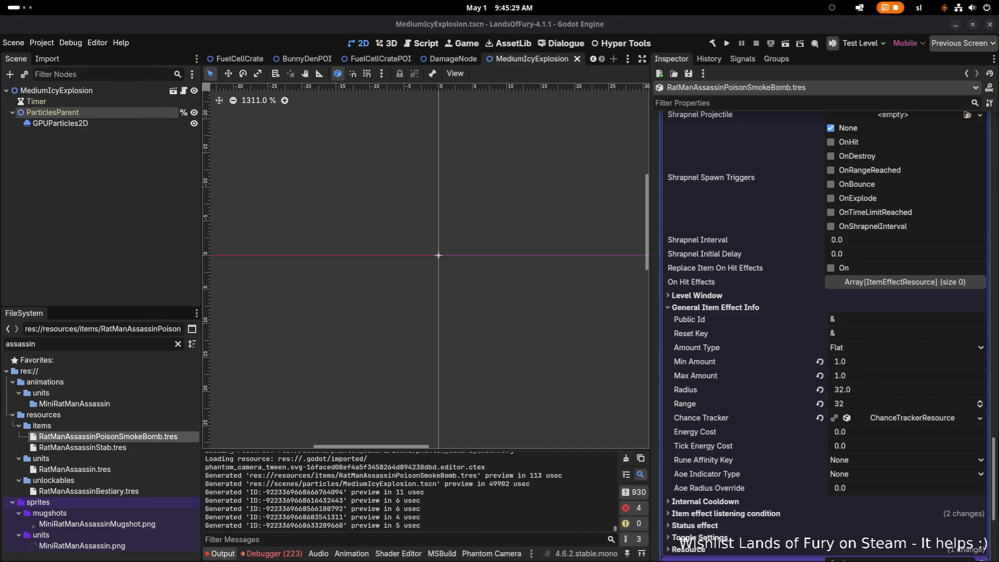
{"action": "key", "text": "super+Left"}
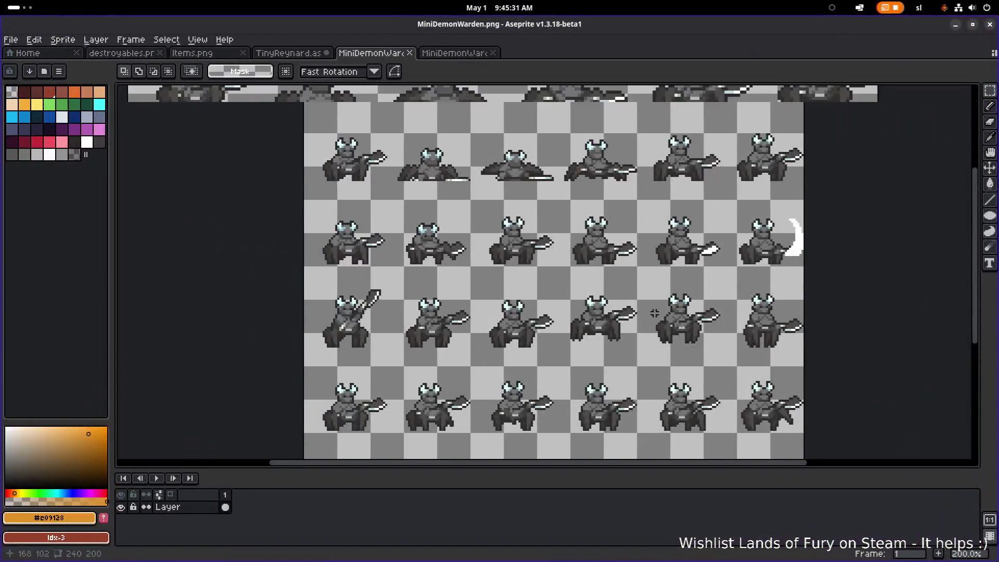
{"action": "scroll", "coordinate": [596, 295], "scroll_direction": "up", "scroll_amount": 1}
{"action": "scroll", "coordinate": [596, 295], "scroll_direction": "down", "scroll_amount": 1}
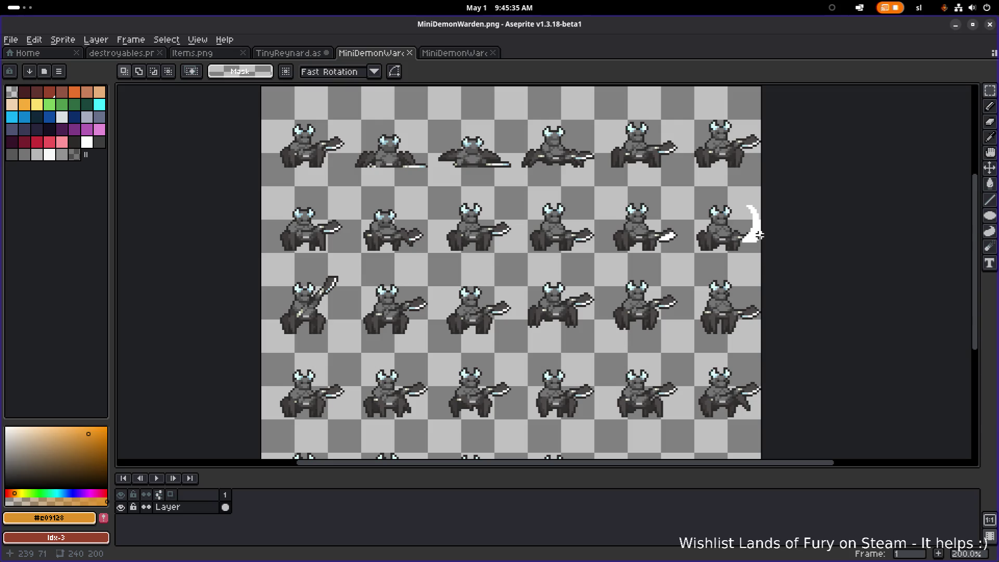
Step: Select the whole sprite sheet, shift it one pixel left, apply, and save the file
{"action": "left_click_drag", "start_coordinate": [730, 274], "coordinate": [695, 277]}
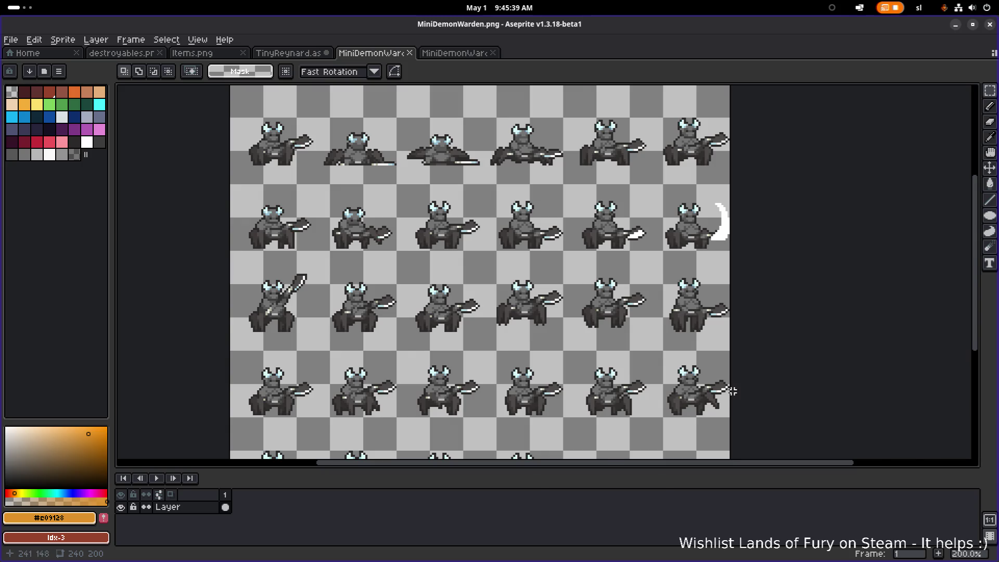
{"action": "scroll", "coordinate": [725, 386], "scroll_direction": "up", "scroll_amount": 4}
{"action": "scroll", "coordinate": [723, 383], "scroll_direction": "down", "scroll_amount": 4}
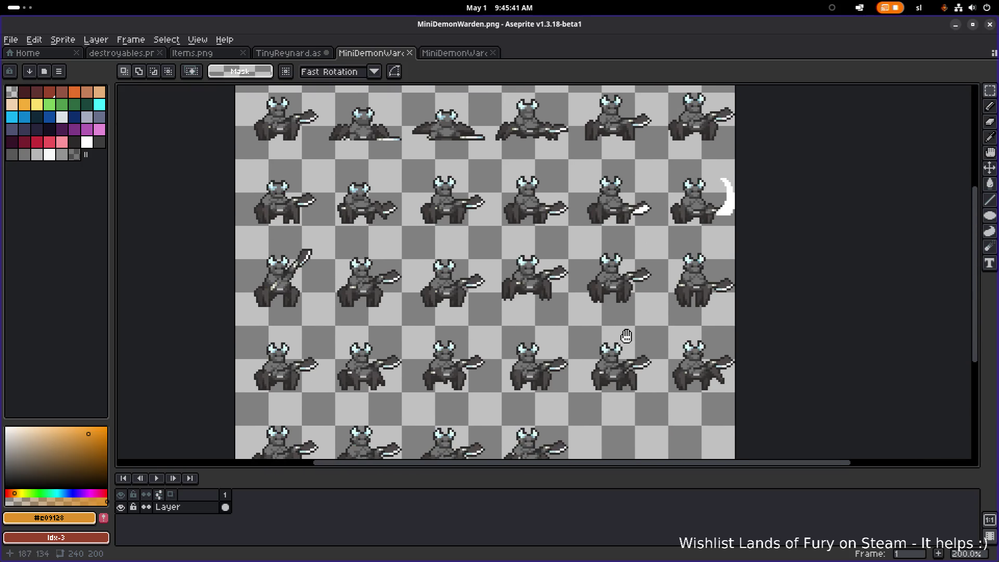
{"action": "scroll", "coordinate": [599, 325], "scroll_direction": "down", "scroll_amount": 1}
{"action": "scroll", "coordinate": [600, 325], "scroll_direction": "up", "scroll_amount": 2}
{"action": "scroll", "coordinate": [595, 321], "scroll_direction": "down", "scroll_amount": 2}
{"action": "scroll", "coordinate": [597, 317], "scroll_direction": "up", "scroll_amount": 1}
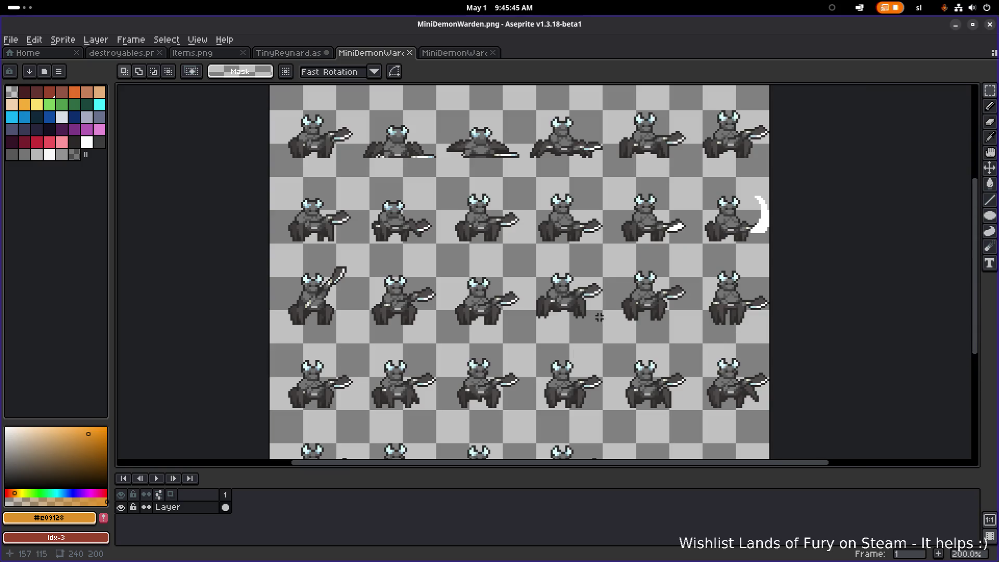
{"action": "key", "text": "ctrl+a"}
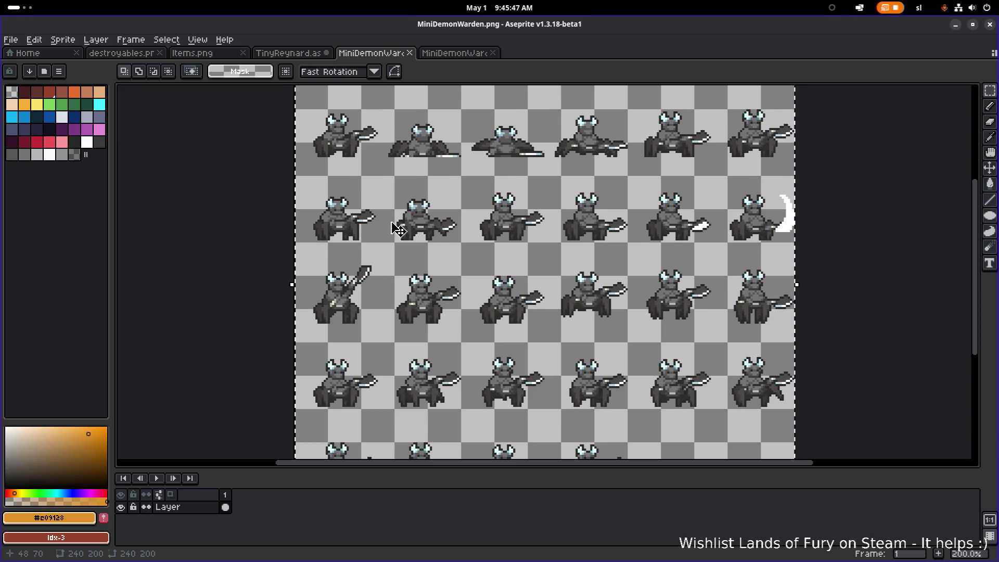
{"action": "left_click_drag", "start_coordinate": [366, 224], "coordinate": [427, 285]}
{"action": "scroll", "coordinate": [391, 201], "scroll_direction": "up", "scroll_amount": 2}
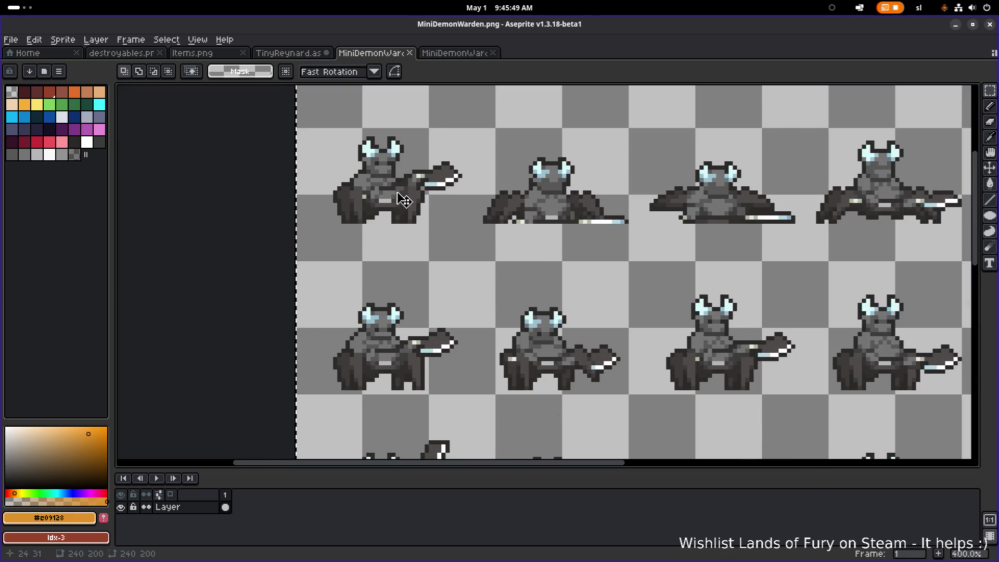
{"action": "left_click_drag", "start_coordinate": [404, 199], "coordinate": [401, 199]}
{"action": "left_click_drag", "start_coordinate": [731, 254], "coordinate": [360, 194]}
{"action": "scroll", "coordinate": [546, 234], "scroll_direction": "down", "scroll_amount": 1}
{"action": "left_click", "coordinate": [888, 288]}
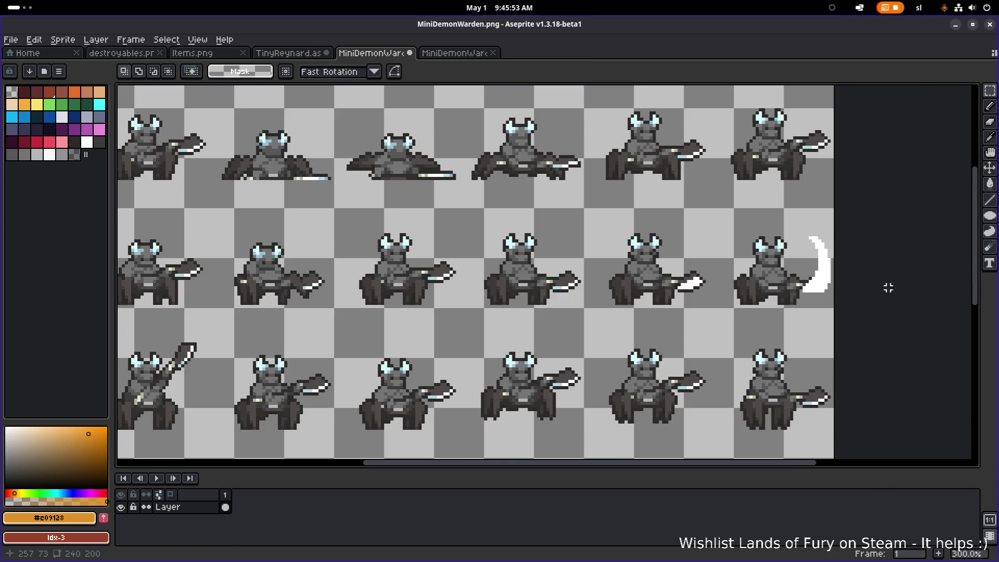
{"action": "scroll", "coordinate": [792, 250], "scroll_direction": "down", "scroll_amount": 3}
{"action": "scroll", "coordinate": [788, 255], "scroll_direction": "up", "scroll_amount": 2}
{"action": "scroll", "coordinate": [785, 263], "scroll_direction": "down", "scroll_amount": 1}
{"action": "key", "text": "ctrl+s"}
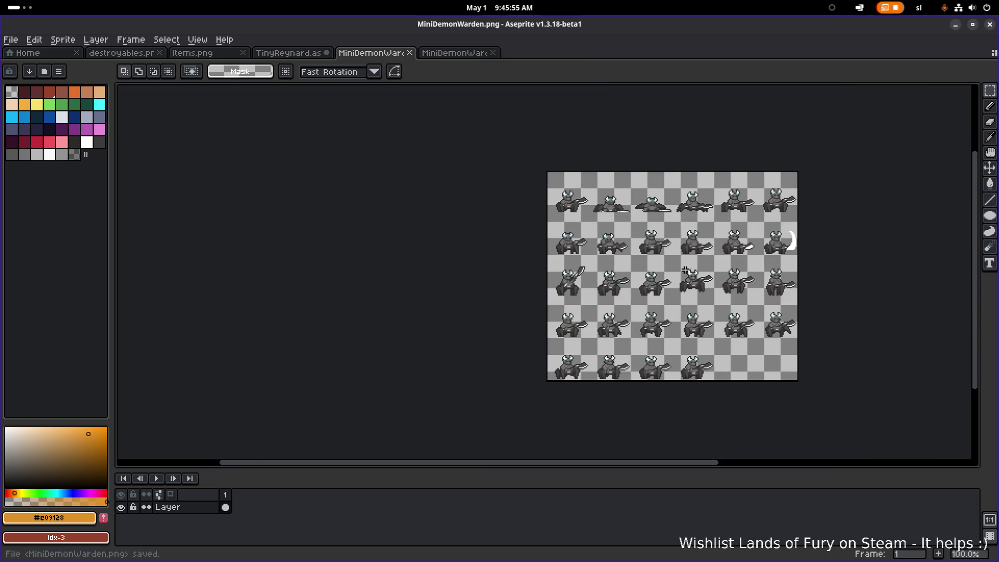
Step: Minimize Aseprite and run the project from Godot to launch the game
{"action": "left_click", "coordinate": [960, 27]}
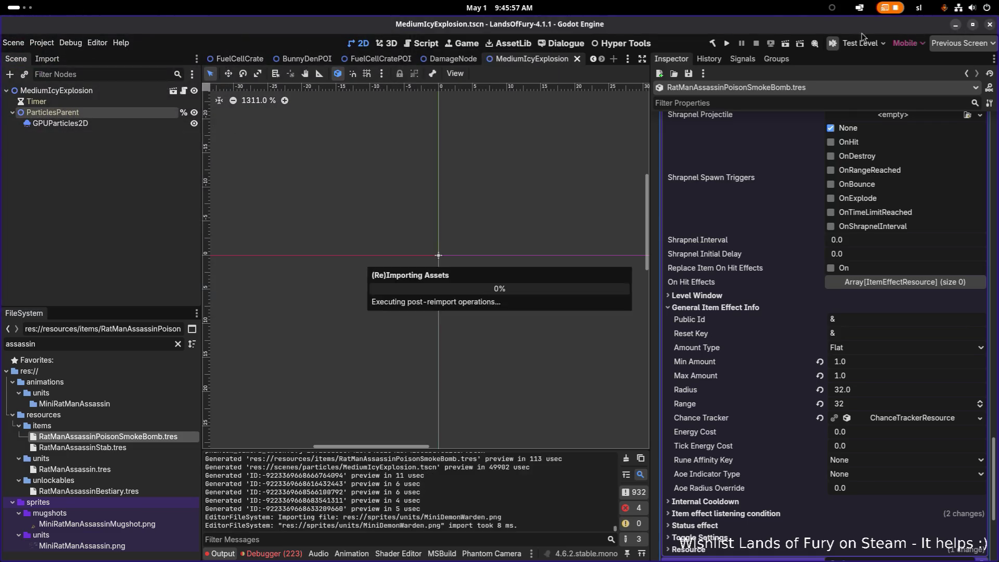
{"action": "left_click", "coordinate": [727, 44]}
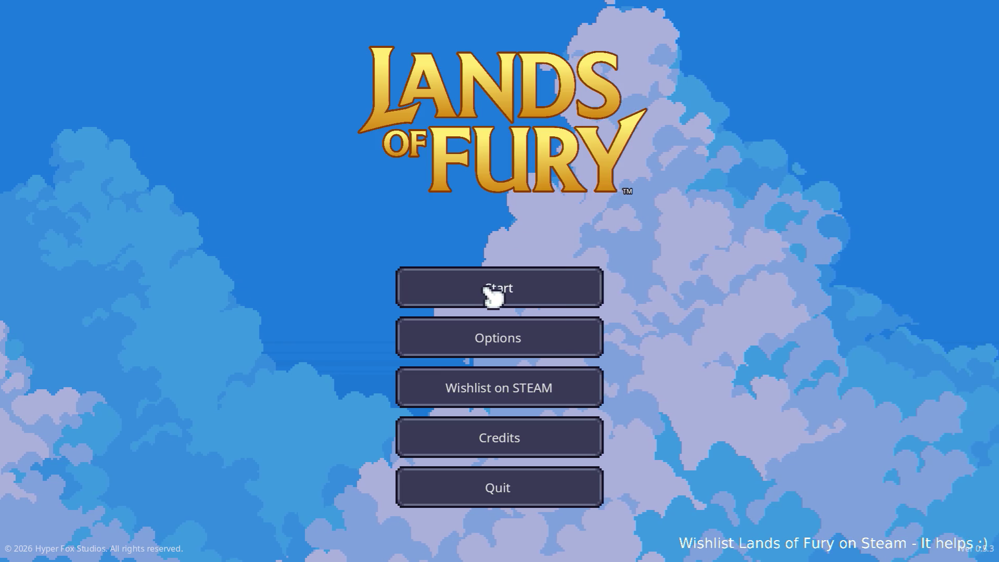
Step: Load the first save profile and fight the horned Demon Warden in the forest clearing
{"action": "left_click", "coordinate": [493, 287]}
{"action": "left_click", "coordinate": [473, 287]}
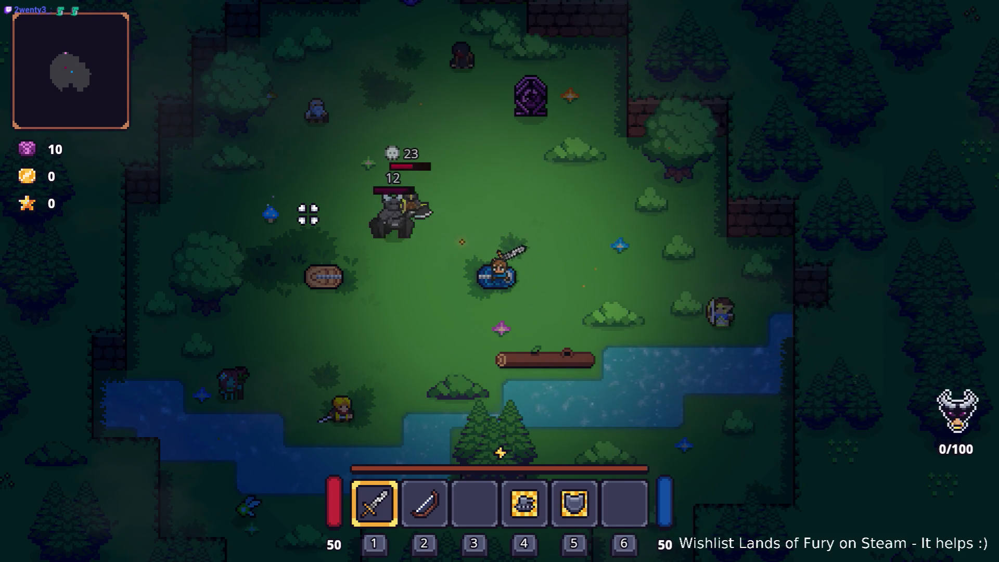
{"action": "key", "text": "a"}
{"action": "left_click", "coordinate": [378, 185]}
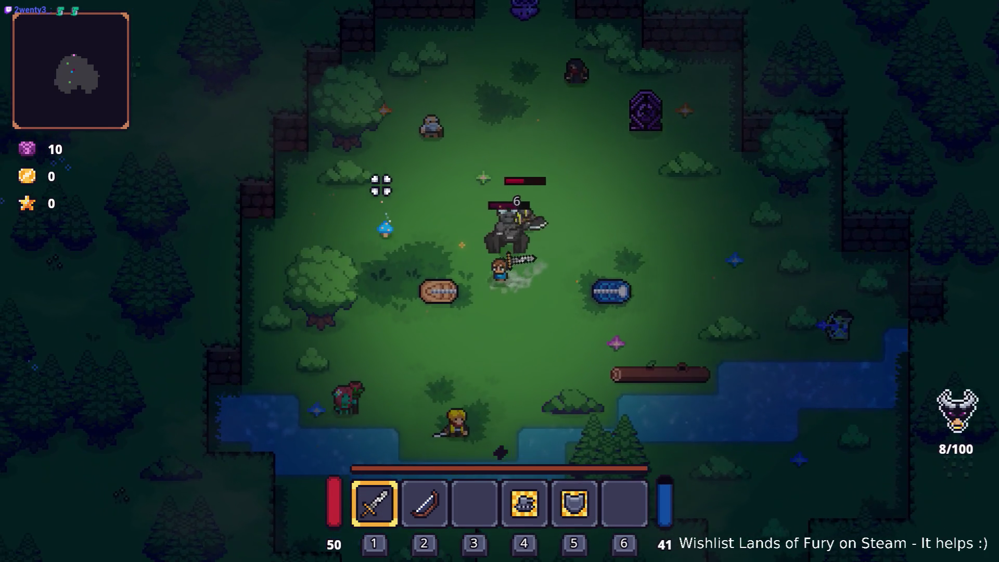
{"action": "key", "text": "d"}
{"action": "left_click", "coordinate": [631, 194]}
{"action": "left_click", "coordinate": [604, 198]}
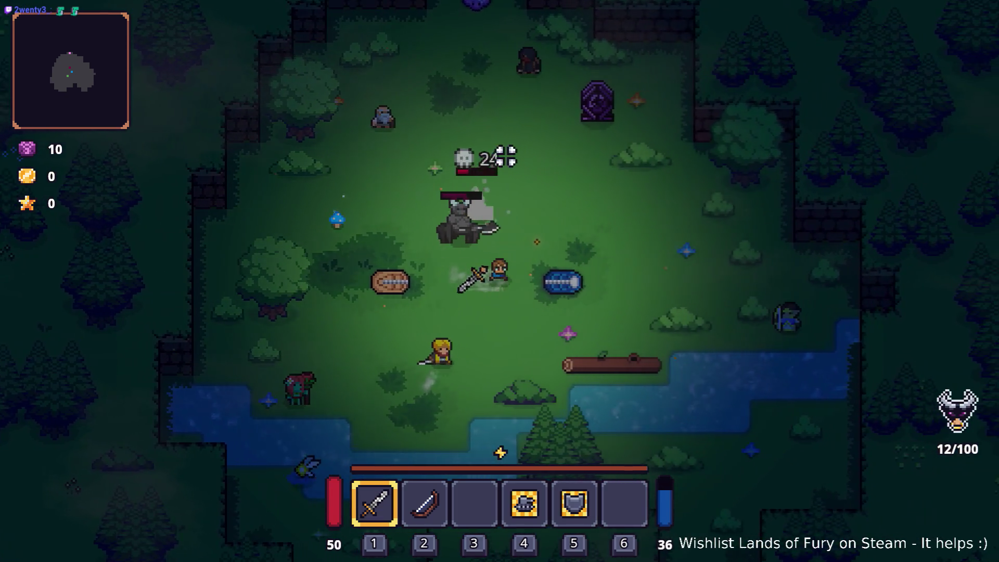
{"action": "left_click", "coordinate": [400, 187]}
{"action": "left_click", "coordinate": [396, 200]}
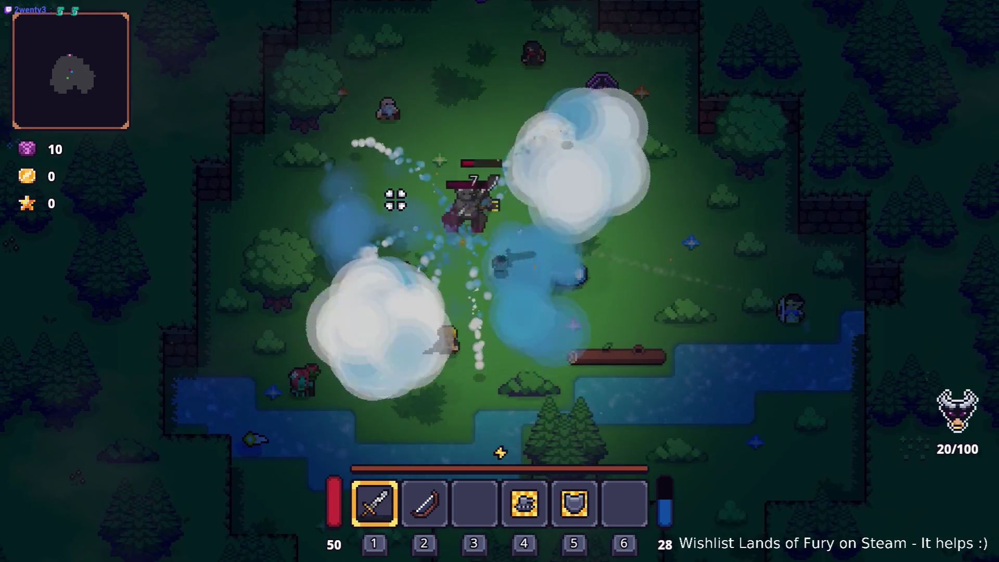
{"action": "key", "text": "a"}
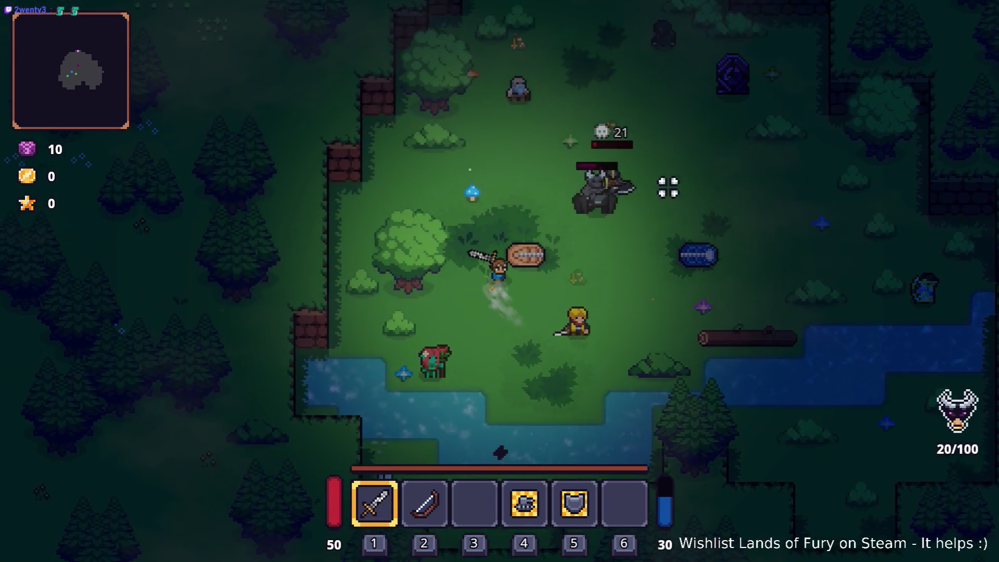
{"action": "key", "text": "w"}
{"action": "left_click", "coordinate": [658, 189]}
{"action": "left_click", "coordinate": [560, 185]}
{"action": "left_click", "coordinate": [403, 208]}
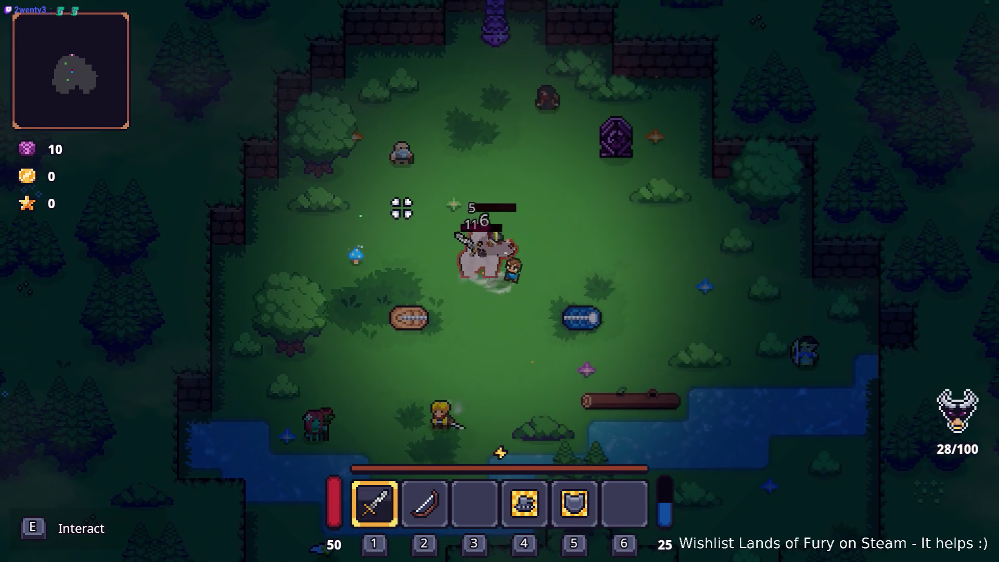
{"action": "key", "text": "d"}
{"action": "left_click", "coordinate": [383, 220]}
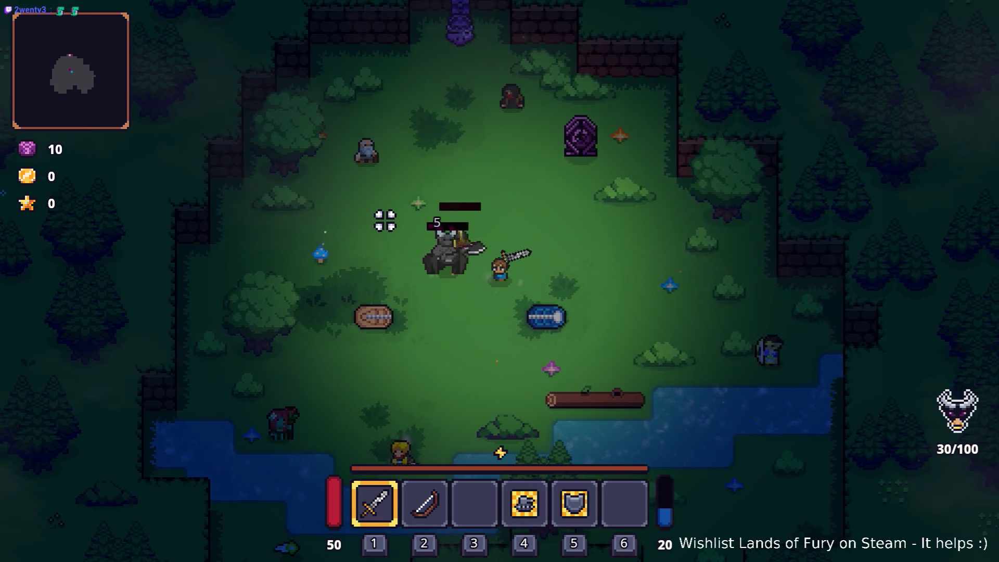
Step: Keep fighting the Demon Warden around the clearing to 42/100, then pause and quit
{"action": "key", "text": "a"}
{"action": "left_click", "coordinate": [386, 221]}
{"action": "left_click", "coordinate": [676, 202]}
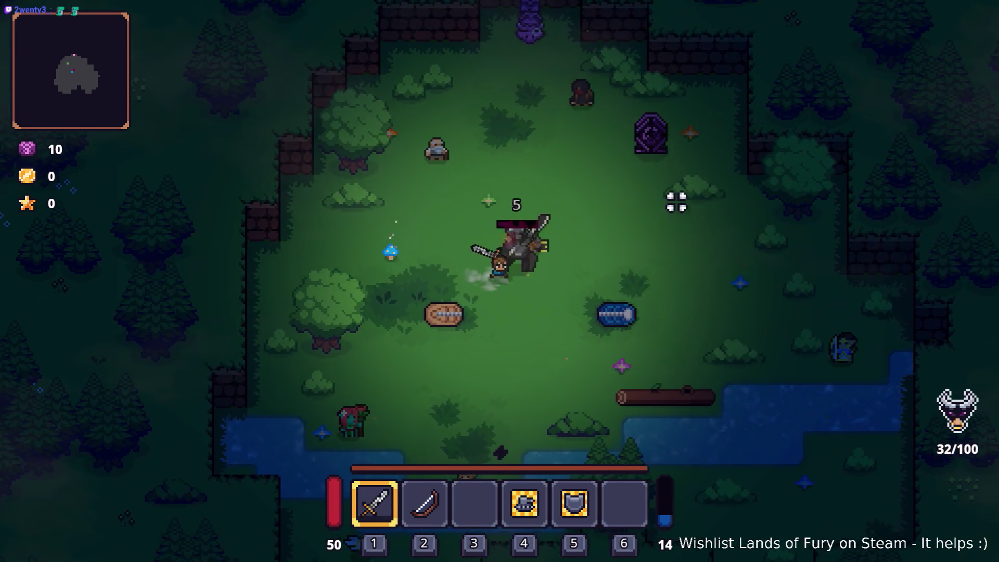
{"action": "left_click", "coordinate": [493, 187]}
{"action": "key", "text": "d"}
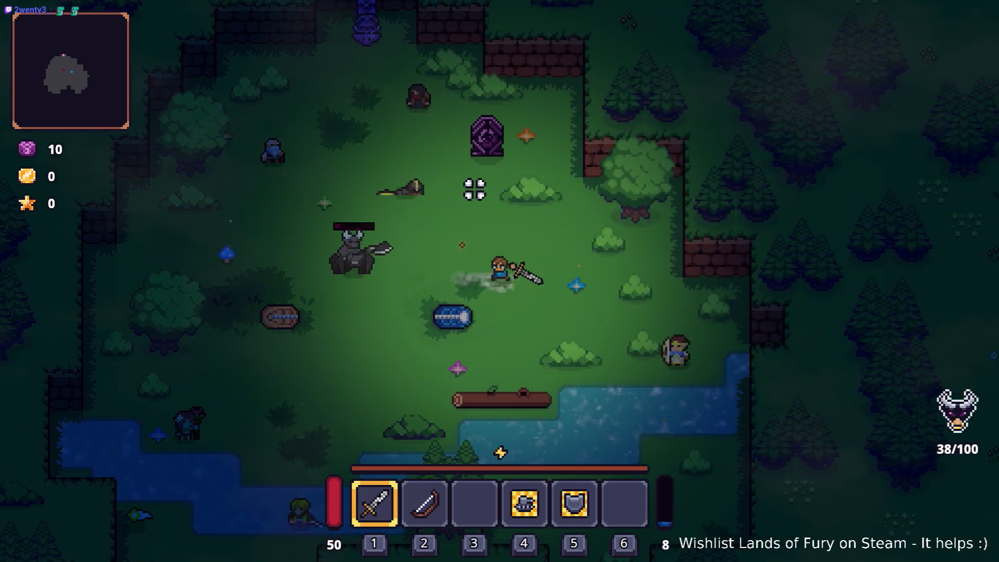
{"action": "key", "text": "a"}
{"action": "left_click", "coordinate": [475, 190]}
{"action": "left_click", "coordinate": [487, 182]}
{"action": "key", "text": "a"}
{"action": "left_click", "coordinate": [526, 175]}
{"action": "key", "text": "s"}
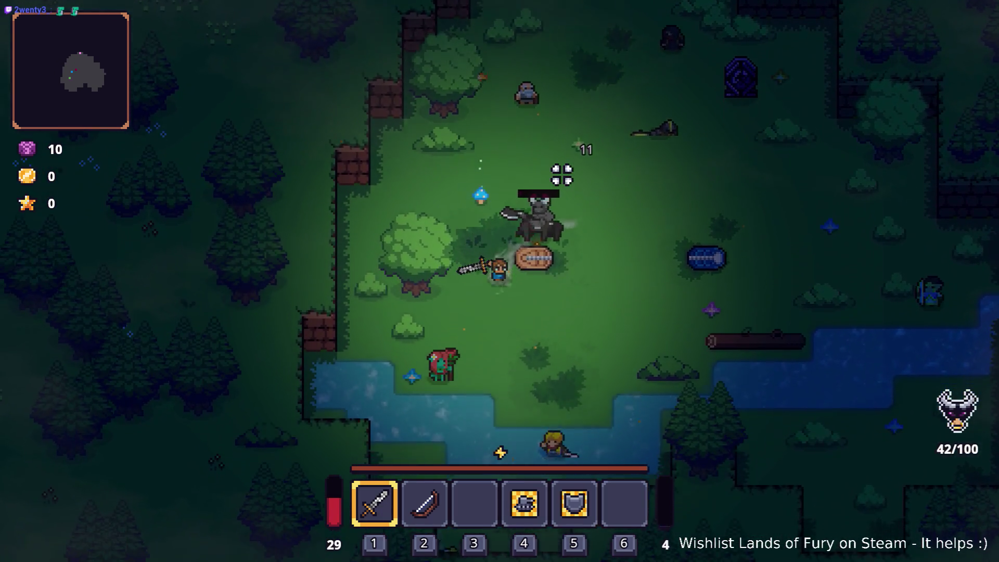
{"action": "key", "text": "w"}
{"action": "key", "text": "d"}
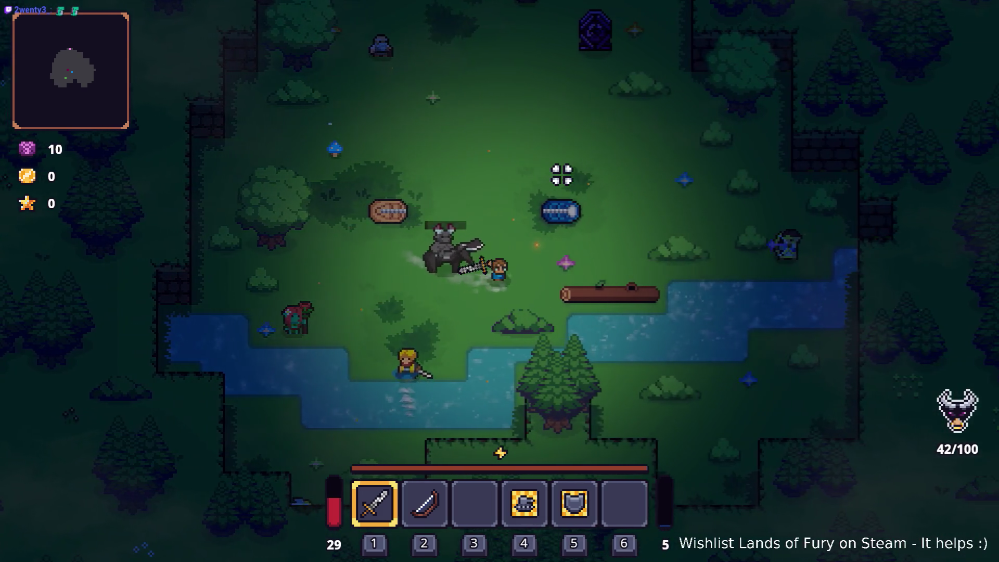
{"action": "left_click", "coordinate": [562, 175]}
{"action": "key", "text": "w"}
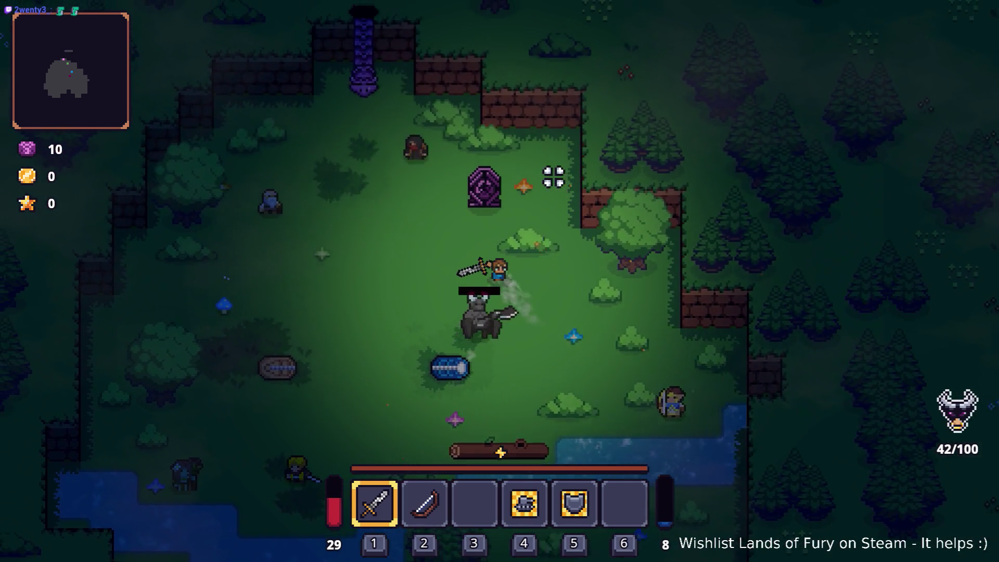
{"action": "key", "text": "w"}
{"action": "key", "text": "a"}
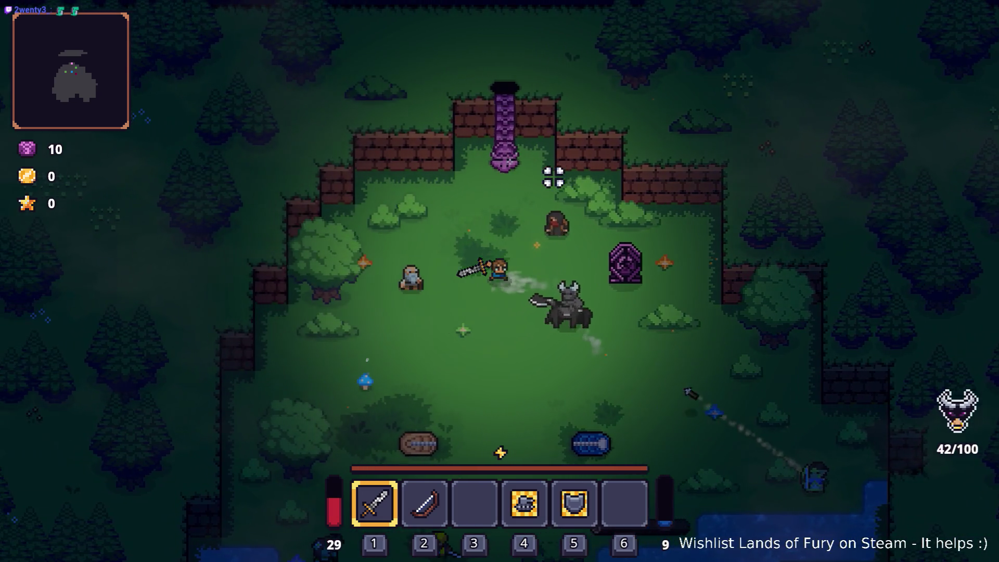
{"action": "key", "text": "s"}
{"action": "key", "text": "a"}
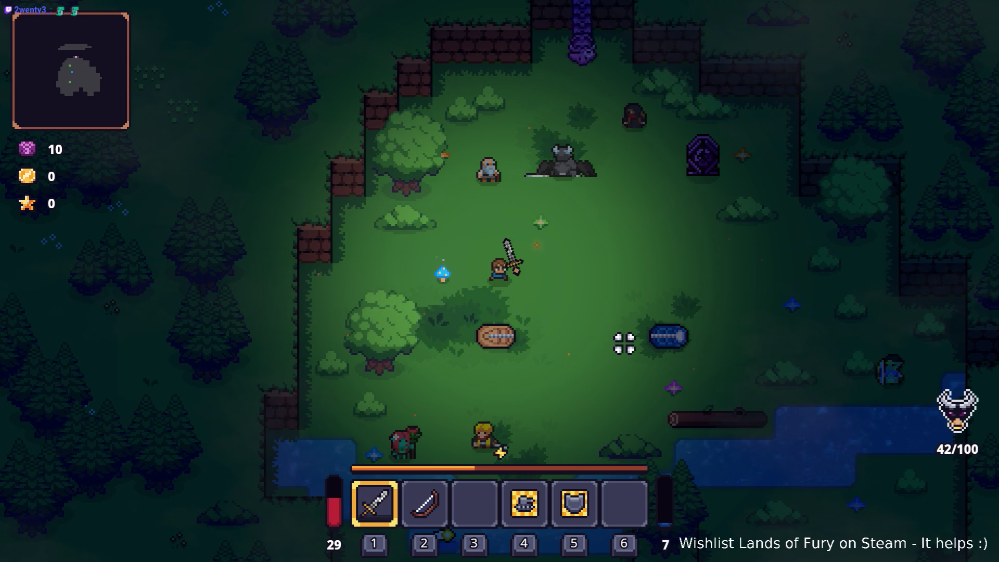
{"action": "key", "text": "Escape"}
{"action": "left_click", "coordinate": [510, 484]}
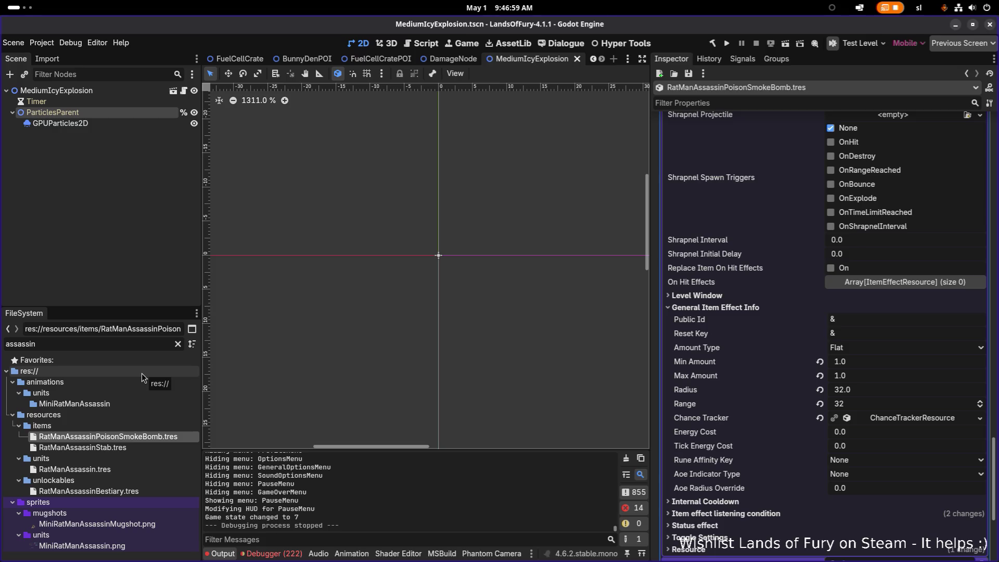
Step: Replace the FileSystem filter with 'warden' and select DemonWardenJump.tres
{"action": "left_click", "coordinate": [122, 343]}
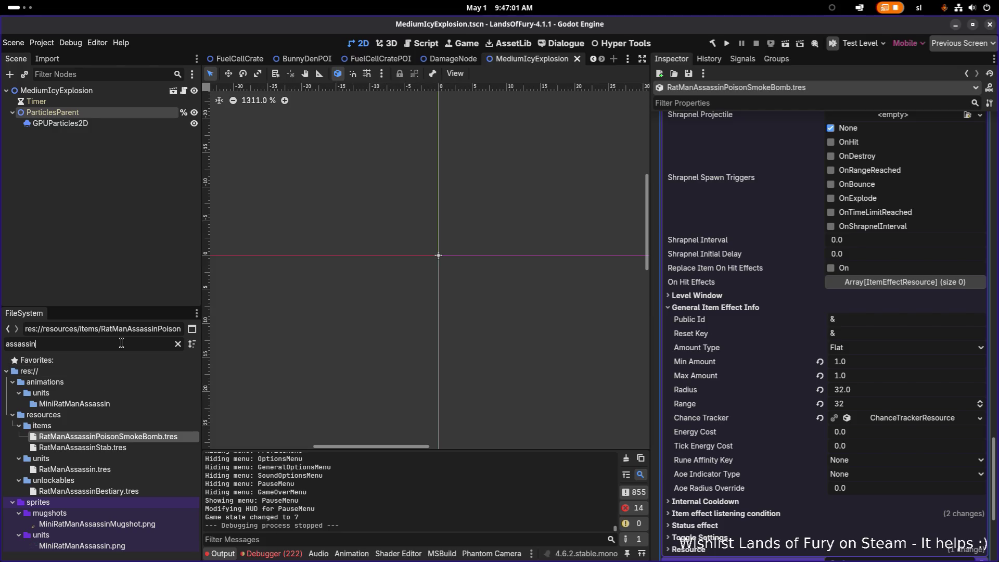
{"action": "key", "text": "ctrl+a"}
{"action": "key", "text": "BackSpace"}
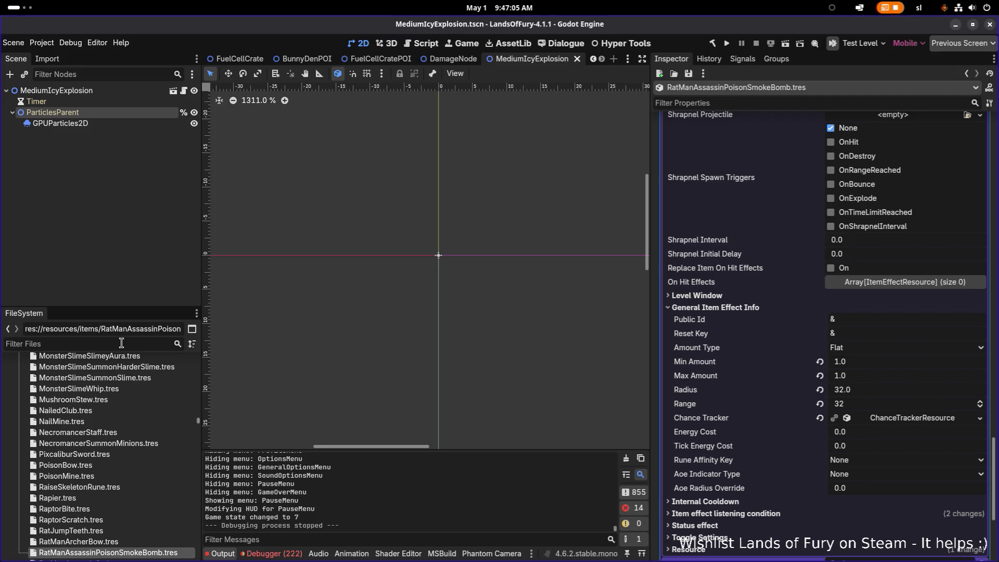
{"action": "type", "text": "warden"}
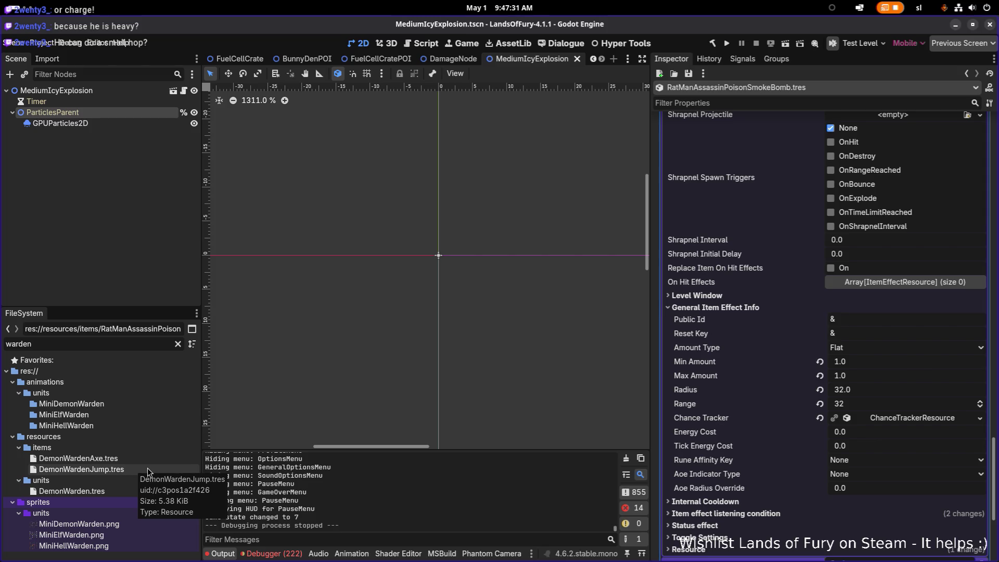
{"action": "left_click", "coordinate": [137, 471]}
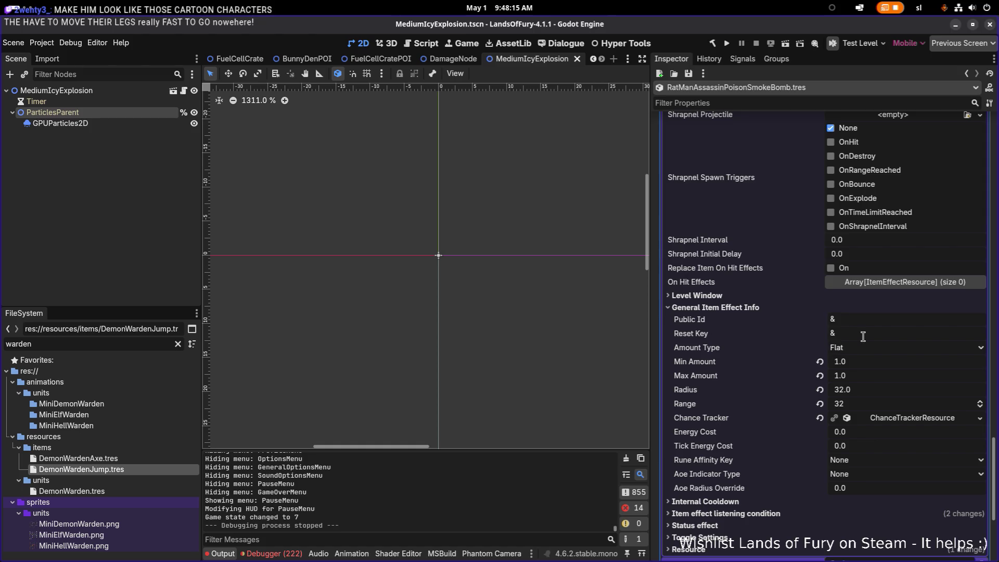
Step: Collapse the smoke bomb's Projectile Data section and item effect entries 0 and 1
{"action": "scroll", "coordinate": [851, 339], "scroll_direction": "down", "scroll_amount": 2}
{"action": "scroll", "coordinate": [854, 343], "scroll_direction": "down", "scroll_amount": 4}
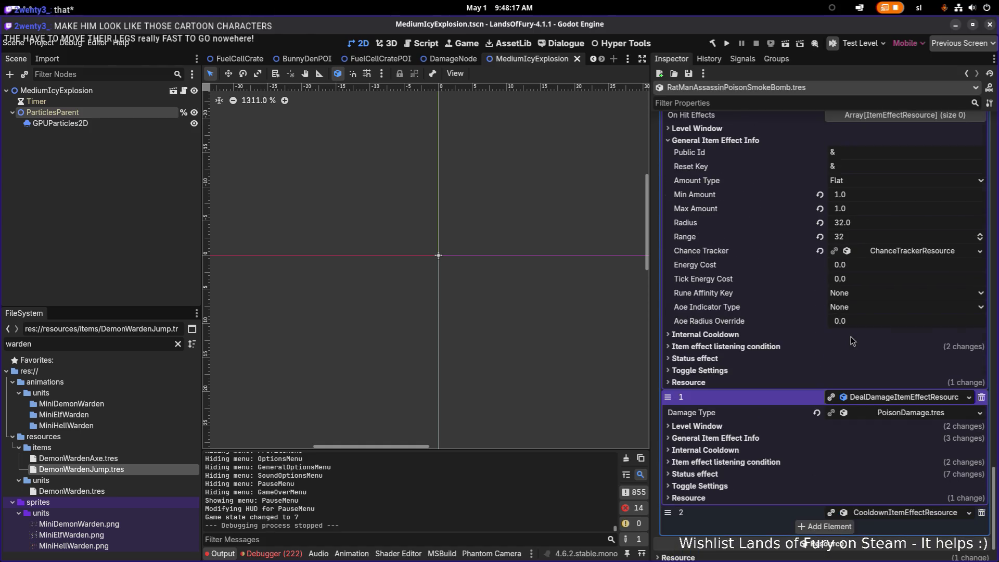
{"action": "scroll", "coordinate": [856, 371], "scroll_direction": "up", "scroll_amount": 4}
{"action": "scroll", "coordinate": [855, 371], "scroll_direction": "up", "scroll_amount": 20}
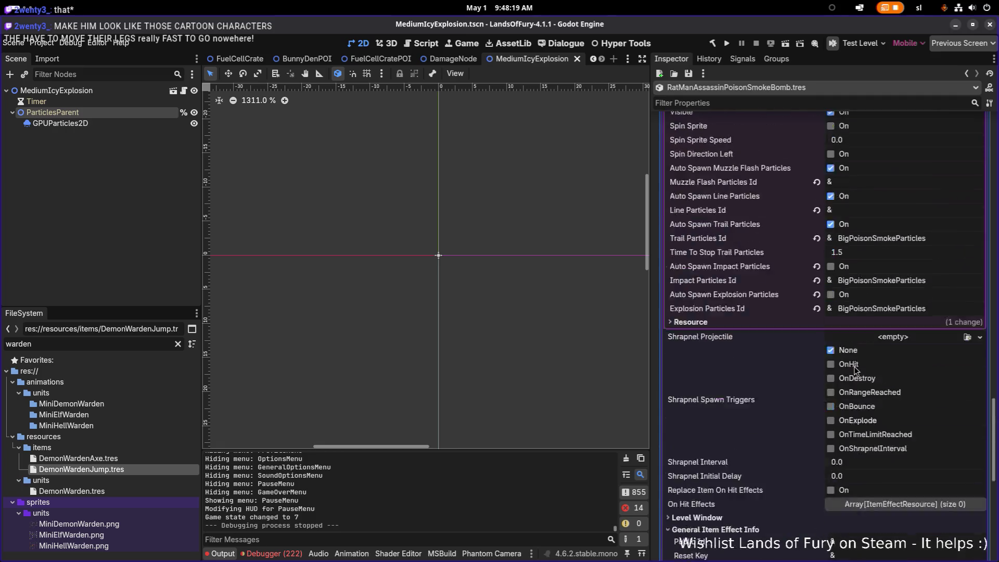
{"action": "left_click", "coordinate": [900, 291]}
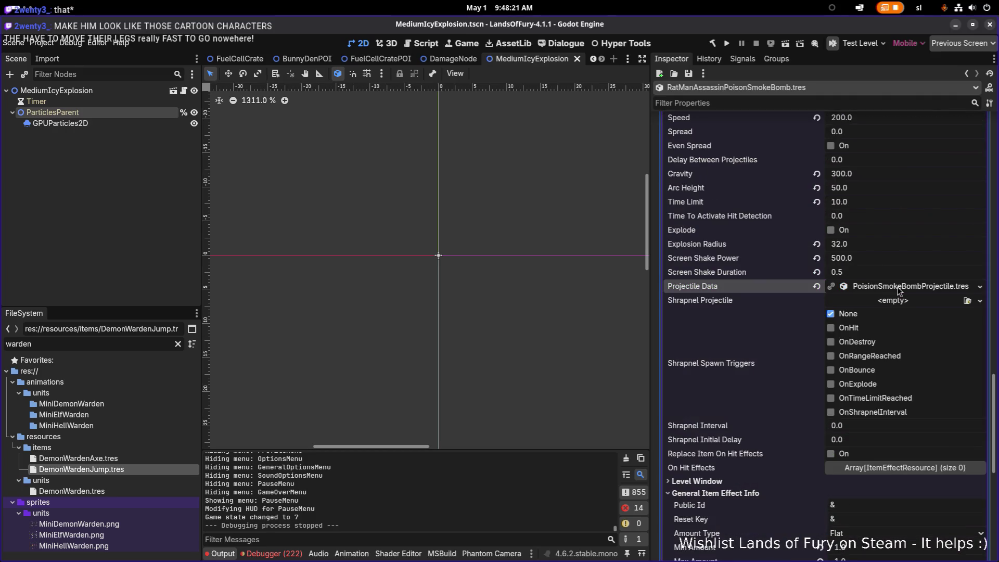
{"action": "scroll", "coordinate": [895, 290], "scroll_direction": "up", "scroll_amount": 15}
{"action": "left_click", "coordinate": [893, 281]}
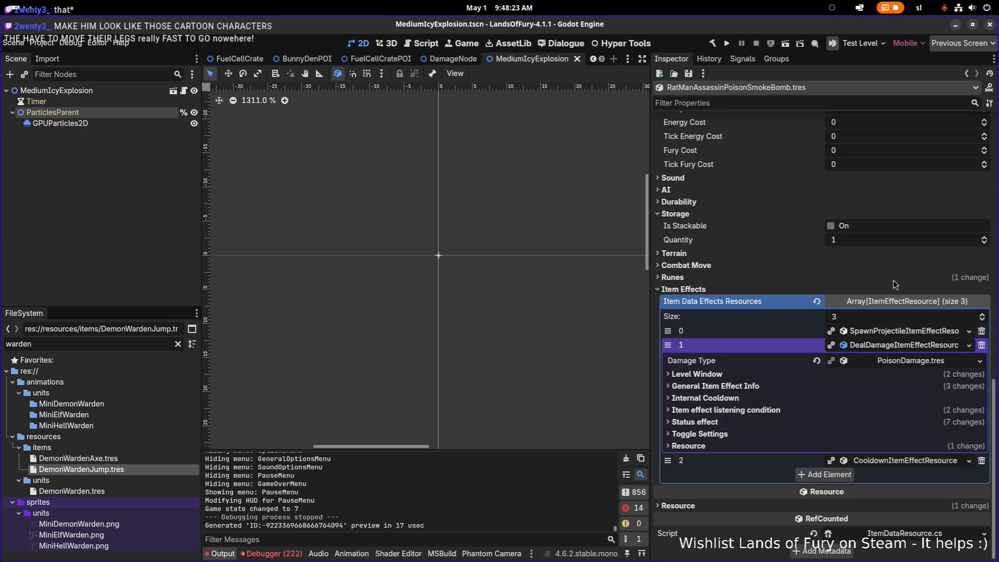
{"action": "left_click", "coordinate": [892, 348]}
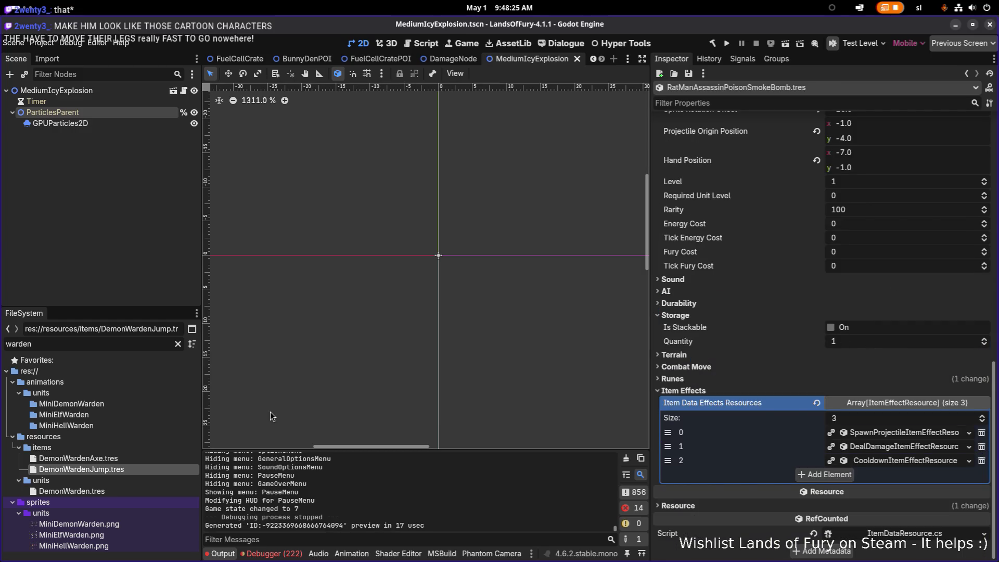
Step: Add an empty fifth slot to DemonWarden.tres's AI Actions and filter files for 'raptor'
{"action": "left_click", "coordinate": [116, 492]}
{"action": "scroll", "coordinate": [779, 381], "scroll_direction": "down", "scroll_amount": 10}
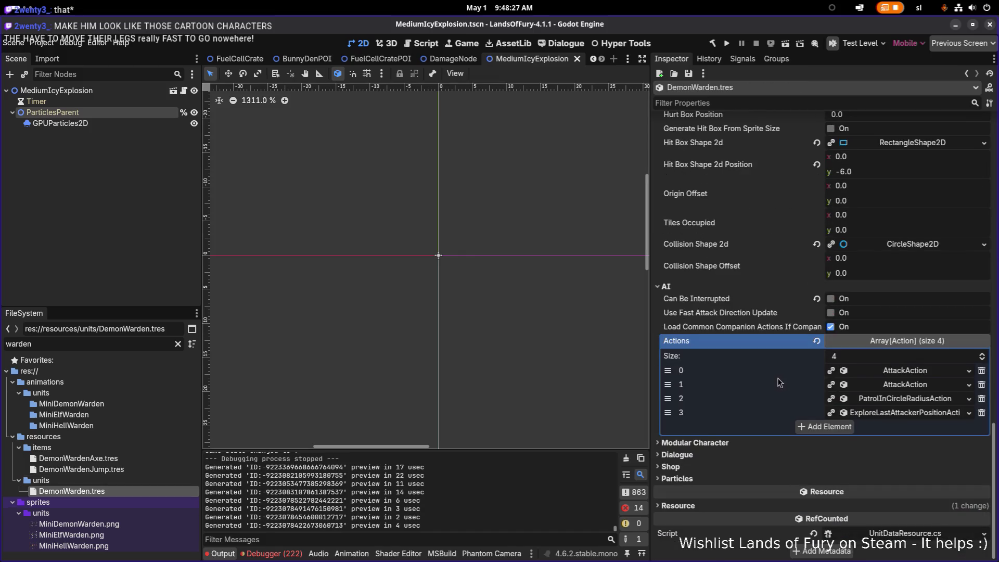
{"action": "left_click", "coordinate": [821, 428]}
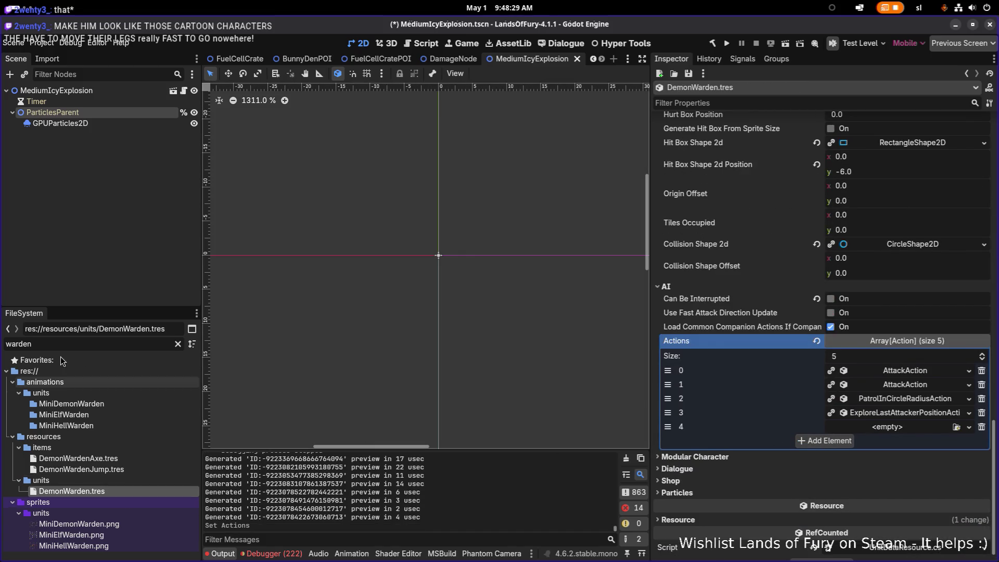
{"action": "double_click", "coordinate": [78, 345]}
{"action": "key", "text": "BackSpace"}
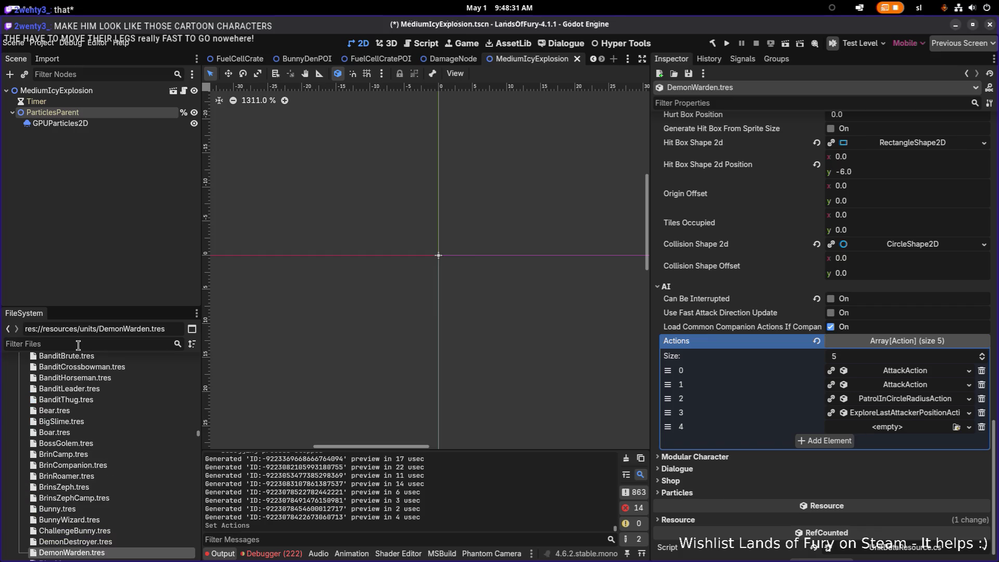
{"action": "type", "text": "raptor"}
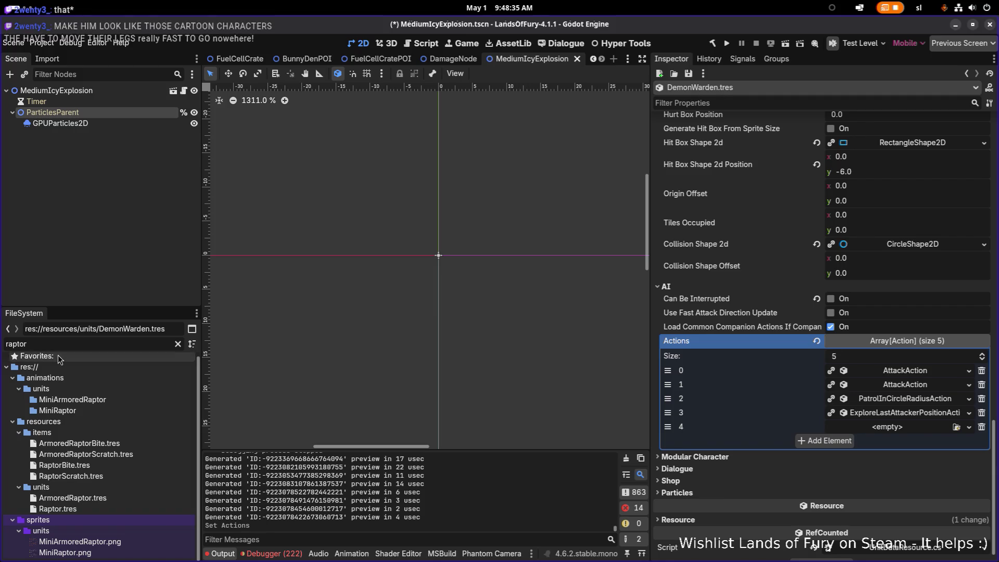
Step: Copy the ChargeInDirectionAction from Raptor.tres's AI Actions
{"action": "left_click", "coordinate": [104, 507]}
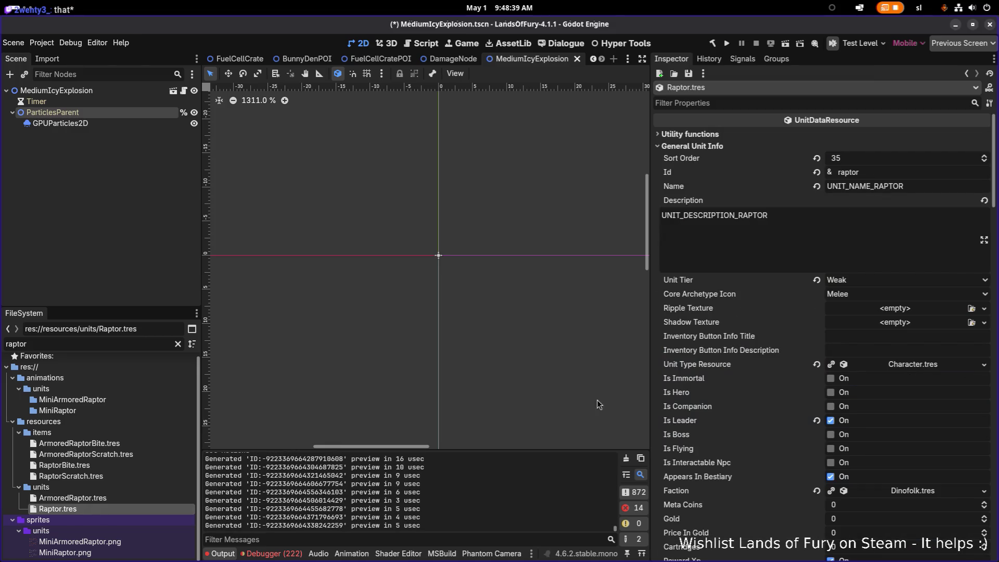
{"action": "scroll", "coordinate": [729, 393], "scroll_direction": "down", "scroll_amount": 10}
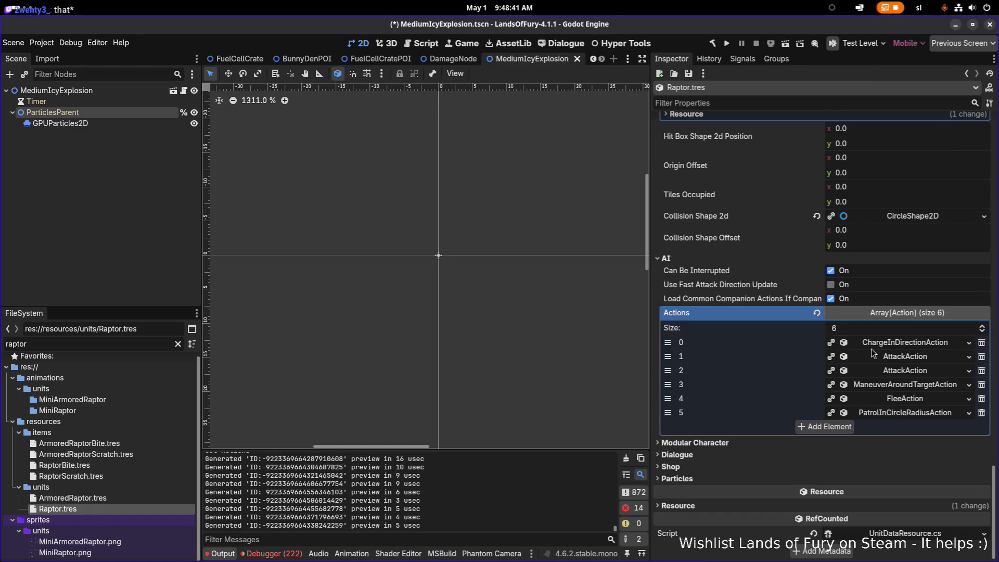
{"action": "left_click", "coordinate": [891, 345]}
{"action": "left_click", "coordinate": [897, 345]}
{"action": "right_click", "coordinate": [897, 347]}
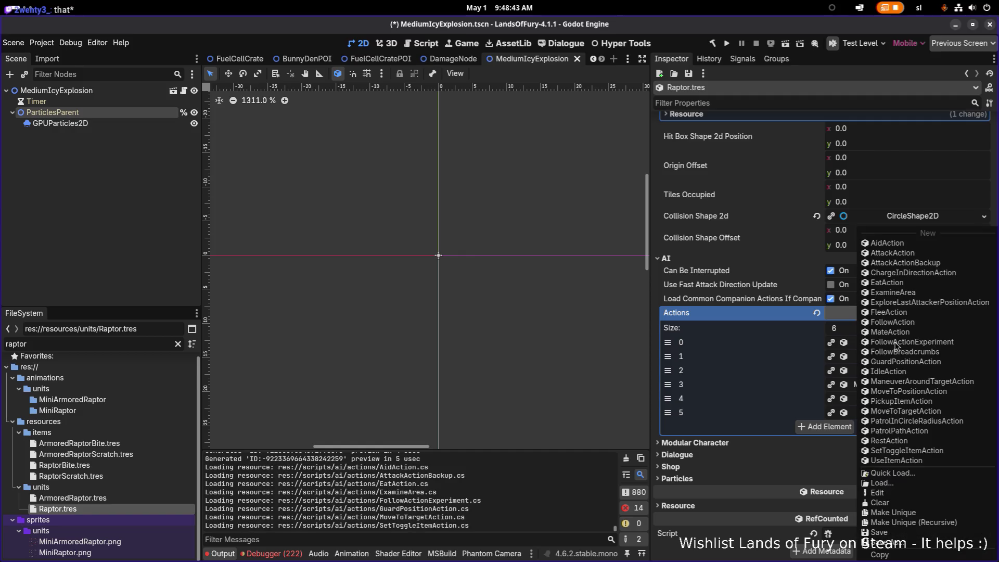
{"action": "left_click", "coordinate": [821, 534]}
Step: Paste it into DemonWarden.tres's empty action slot as a unique copy and move it to index 0
{"action": "left_click", "coordinate": [85, 346]}
{"action": "type", "text": "war"}
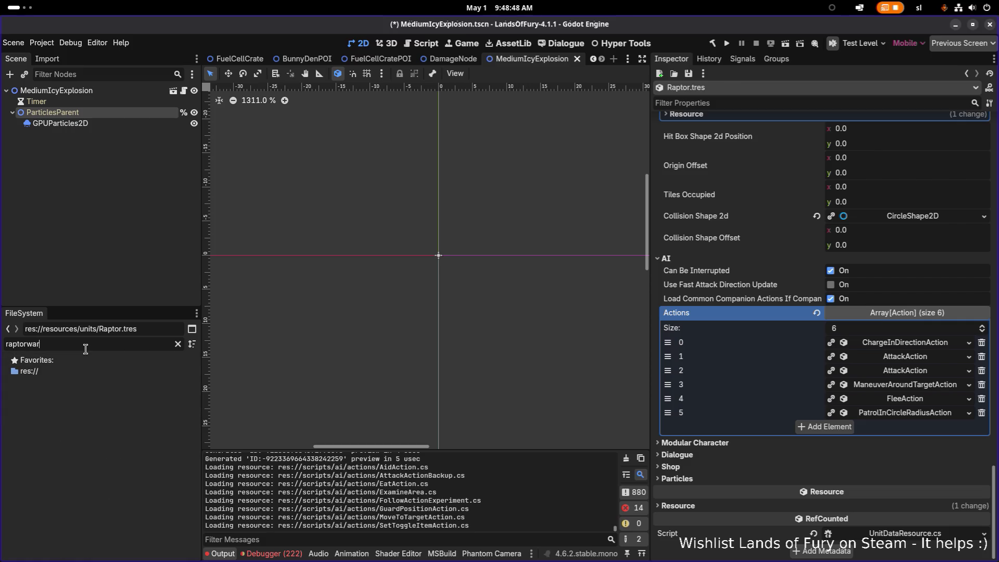
{"action": "key", "text": "ctrl+a"}
{"action": "type", "text": "warde"}
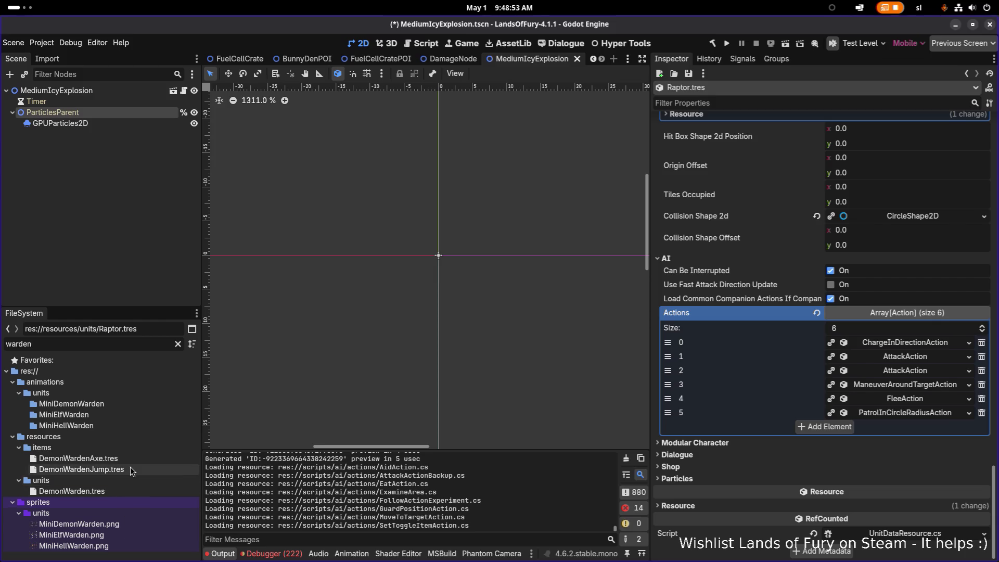
{"action": "left_click", "coordinate": [114, 492]}
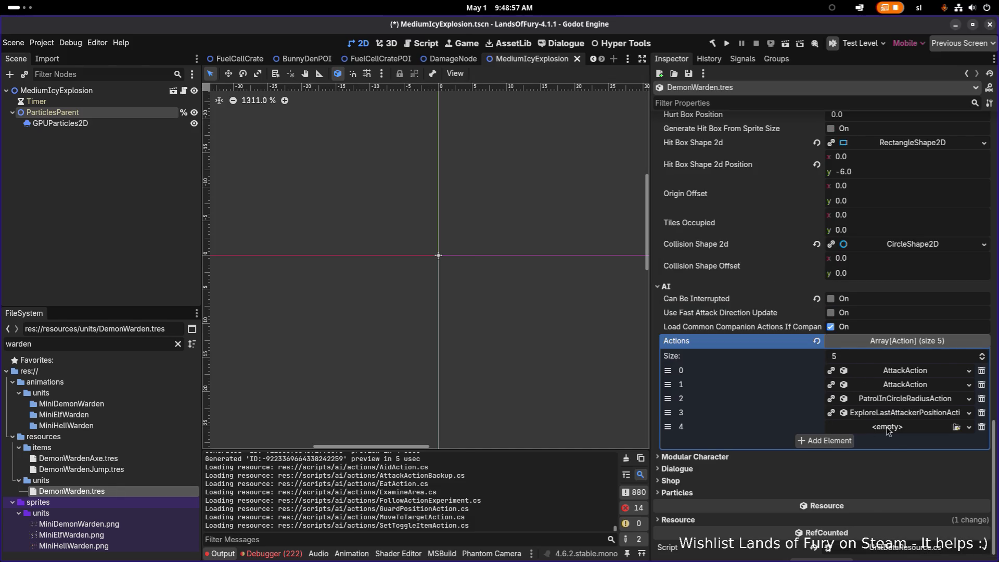
{"action": "left_click", "coordinate": [887, 428]}
{"action": "left_click", "coordinate": [894, 551]}
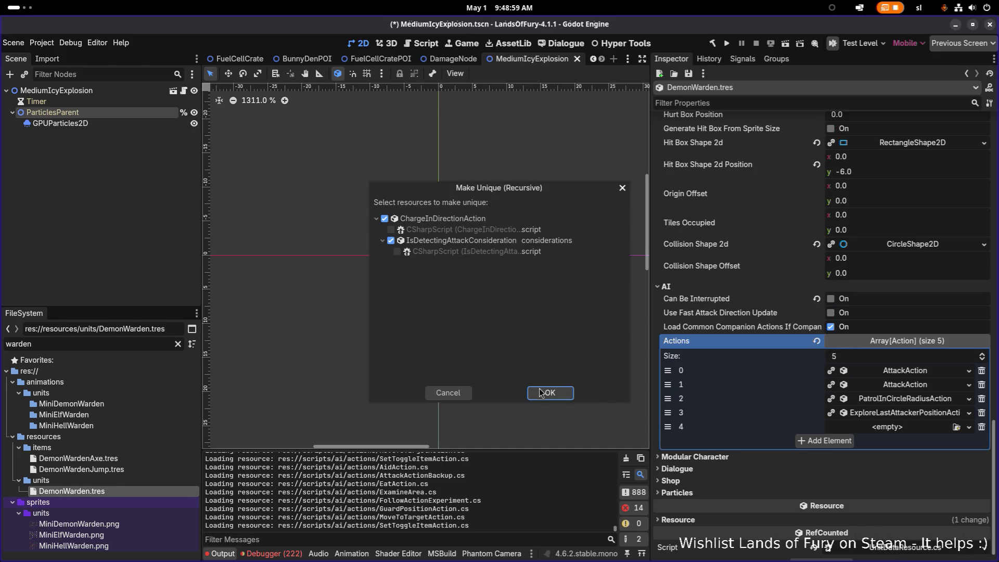
{"action": "left_click", "coordinate": [541, 392]}
{"action": "left_click_drag", "start_coordinate": [668, 426], "coordinate": [670, 371]}
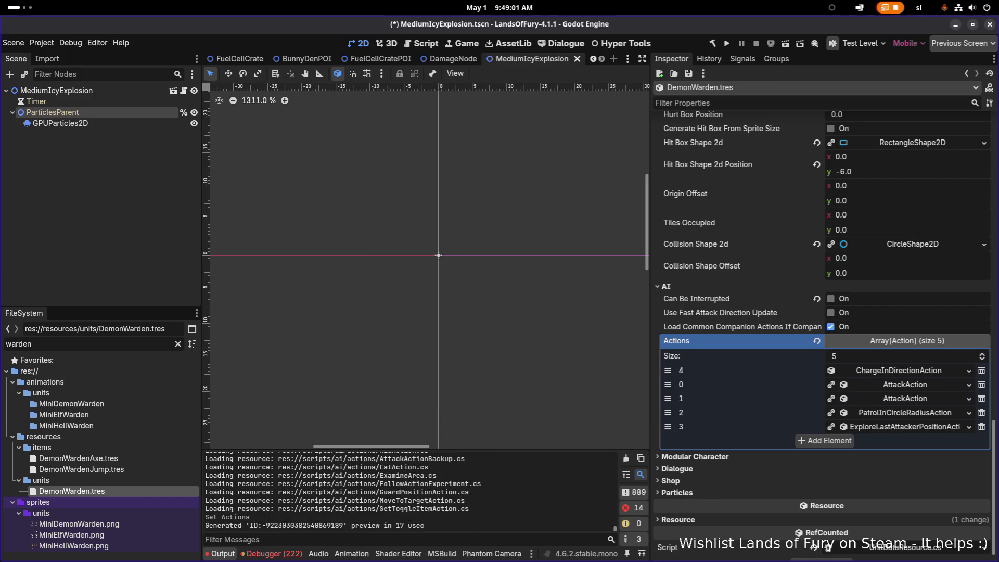
{"action": "left_click", "coordinate": [895, 370]}
{"action": "scroll", "coordinate": [895, 374], "scroll_direction": "down", "scroll_amount": 2}
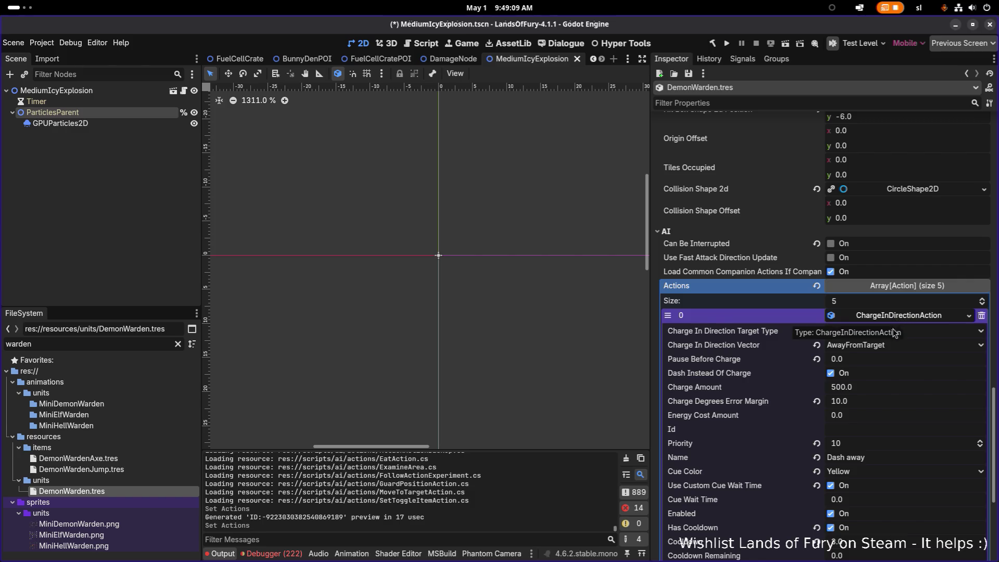
Step: Give the Dash away charge action Id 20 and charge direction TowardsTarget
{"action": "scroll", "coordinate": [895, 333], "scroll_direction": "down", "scroll_amount": 6}
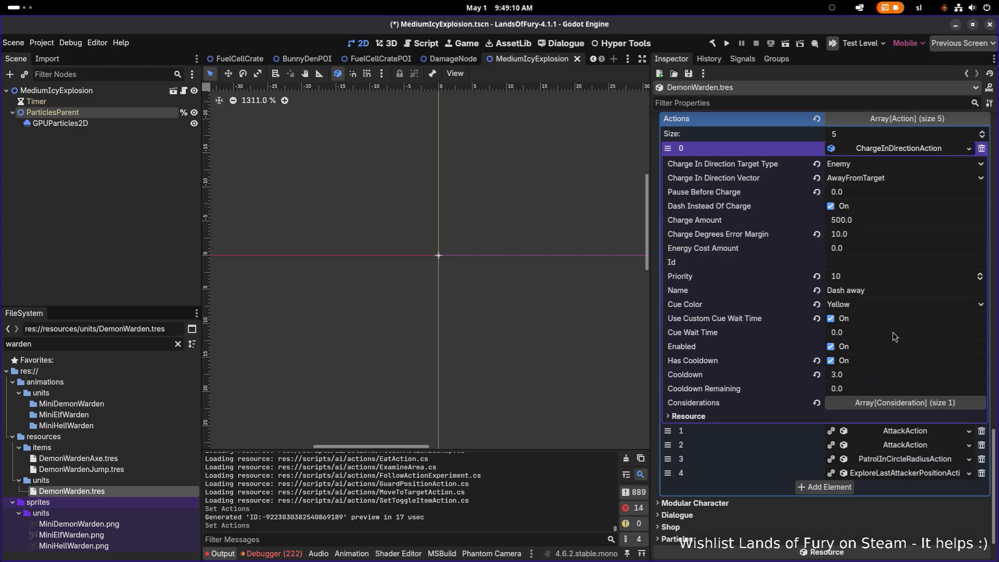
{"action": "left_click", "coordinate": [906, 432]}
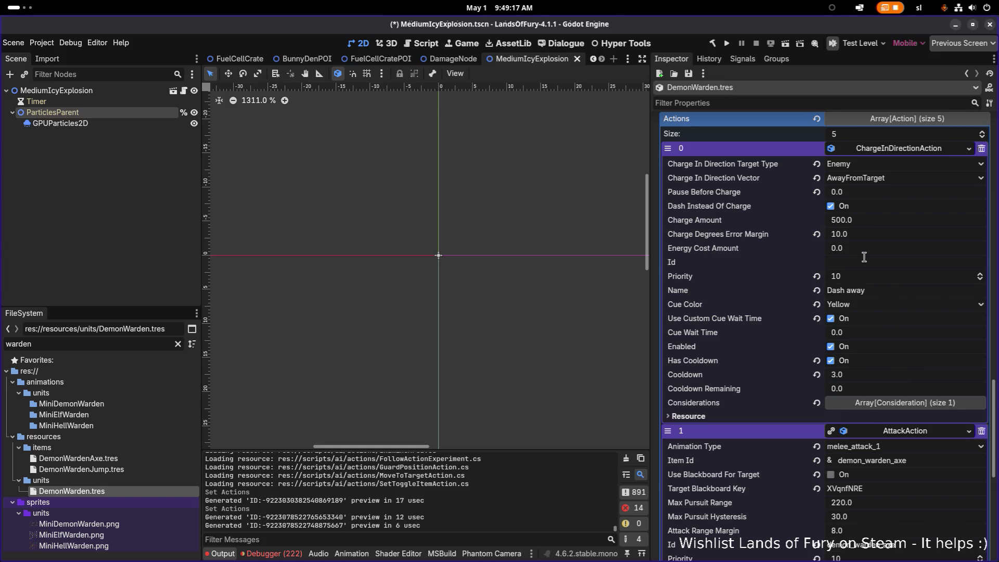
{"action": "scroll", "coordinate": [864, 260], "scroll_direction": "down", "scroll_amount": 3}
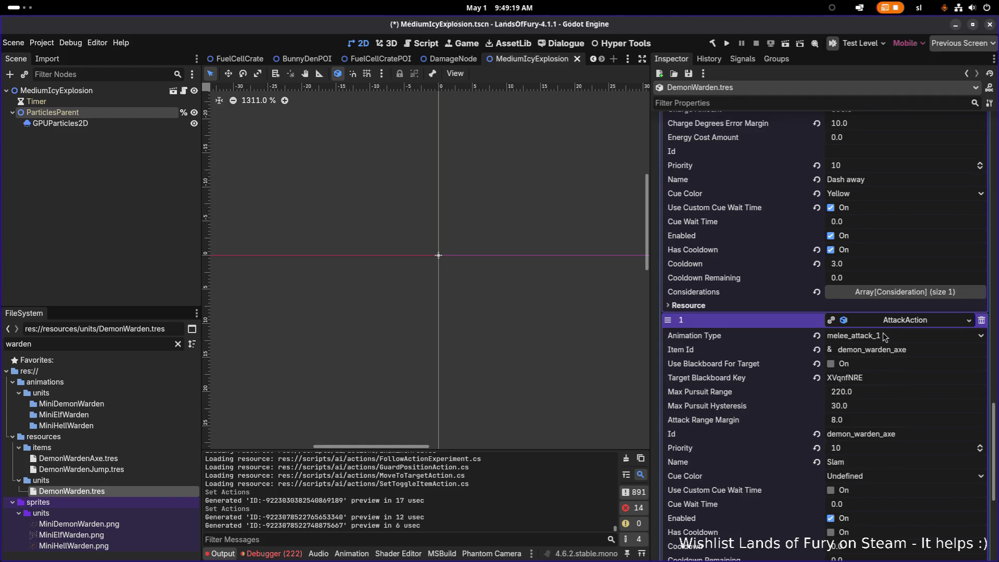
{"action": "scroll", "coordinate": [864, 263], "scroll_direction": "up", "scroll_amount": 1}
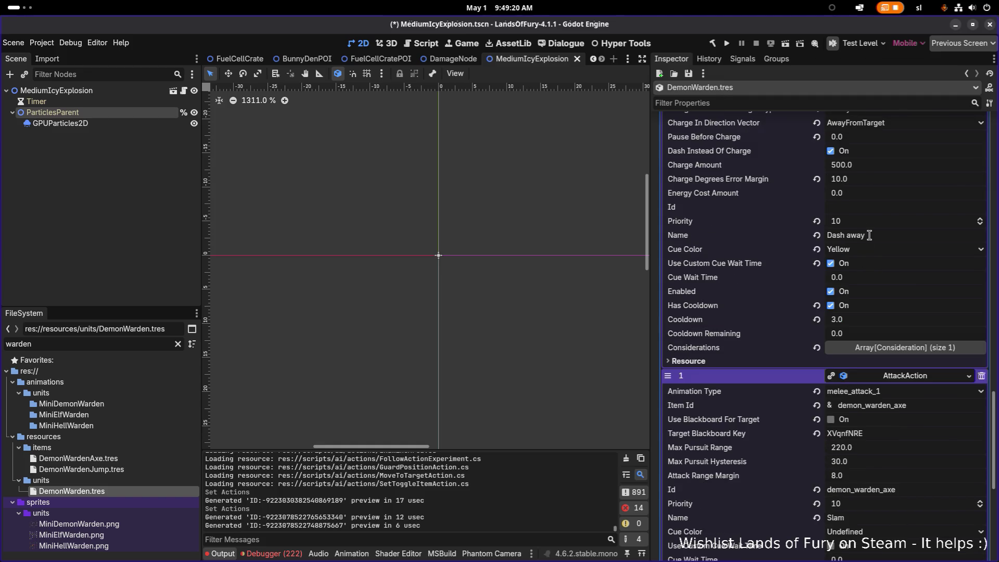
{"action": "left_click", "coordinate": [859, 205]}
{"action": "type", "text": "20"}
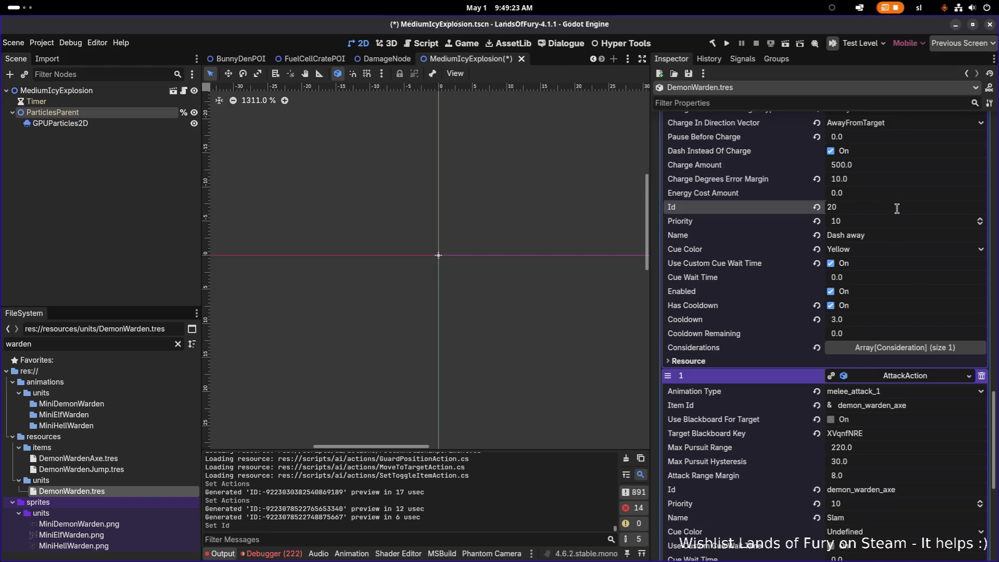
{"action": "scroll", "coordinate": [889, 233], "scroll_direction": "up", "scroll_amount": 1}
{"action": "left_click", "coordinate": [891, 179]}
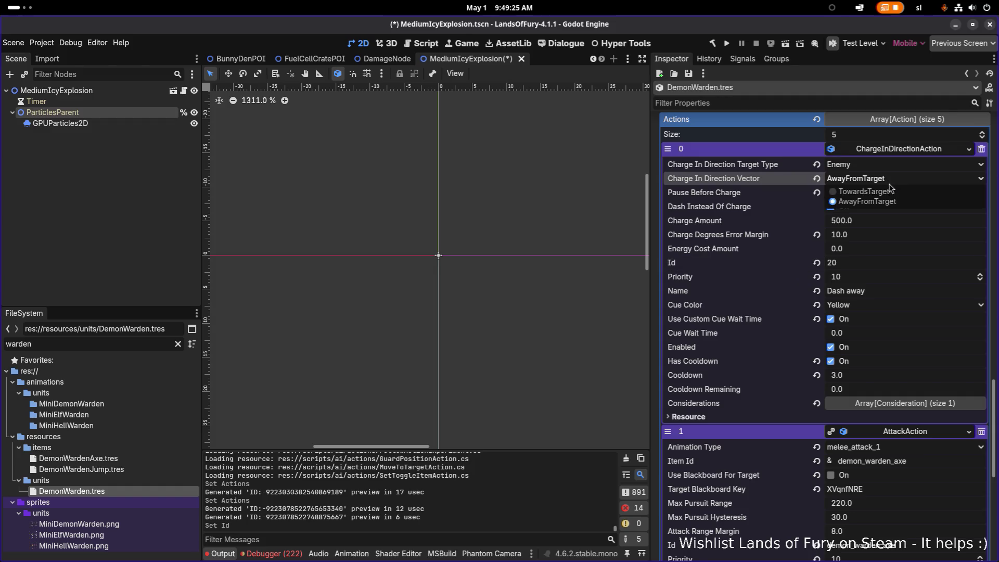
{"action": "left_click", "coordinate": [891, 192]}
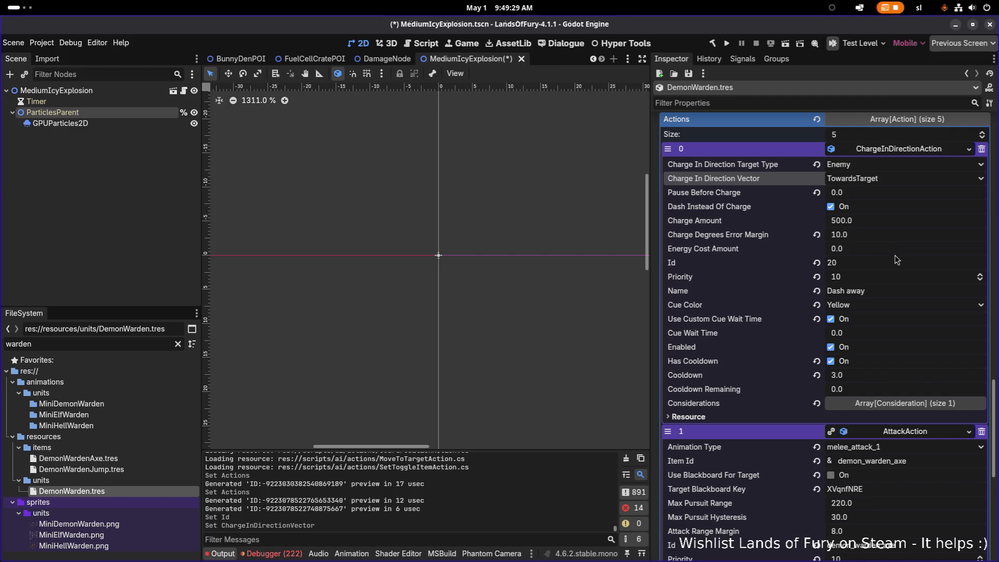
Step: Expand the charge action's IsDetectingAttackConsideration and open options for AttackAction's CanIUseItemConsideration
{"action": "scroll", "coordinate": [895, 259], "scroll_direction": "down", "scroll_amount": 1}
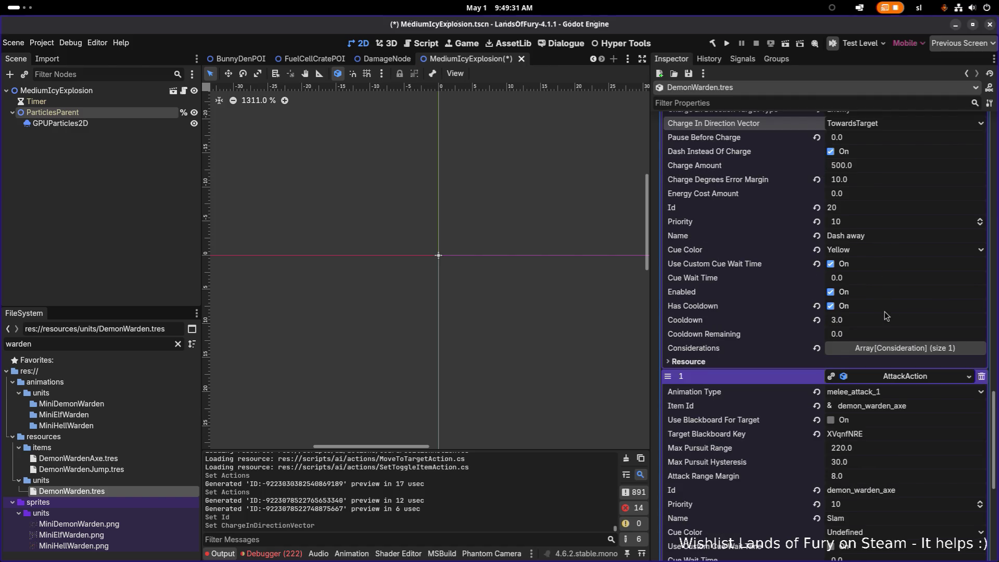
{"action": "scroll", "coordinate": [886, 316], "scroll_direction": "down", "scroll_amount": 2}
{"action": "left_click", "coordinate": [914, 251]}
{"action": "left_click", "coordinate": [914, 237]}
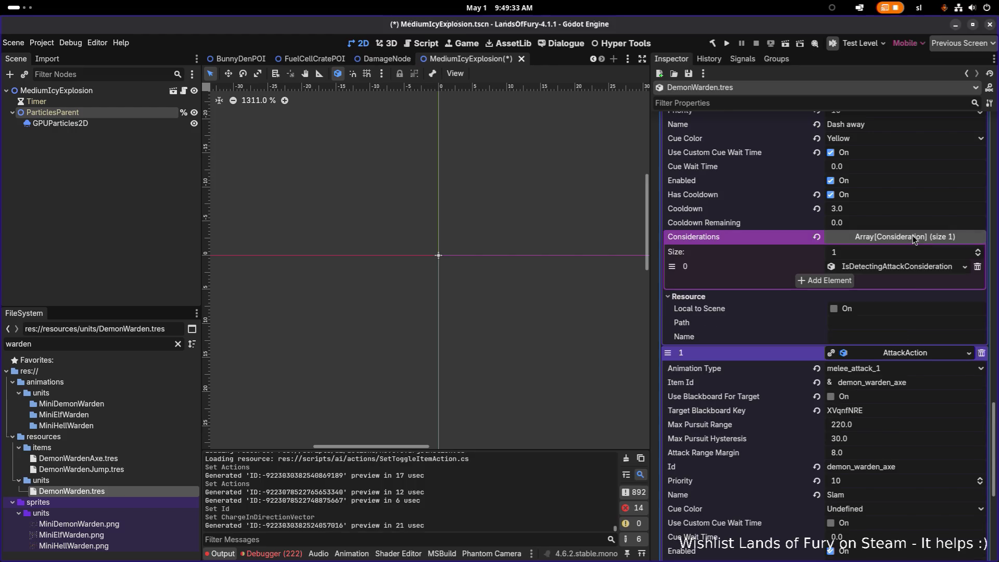
{"action": "left_click", "coordinate": [895, 268]}
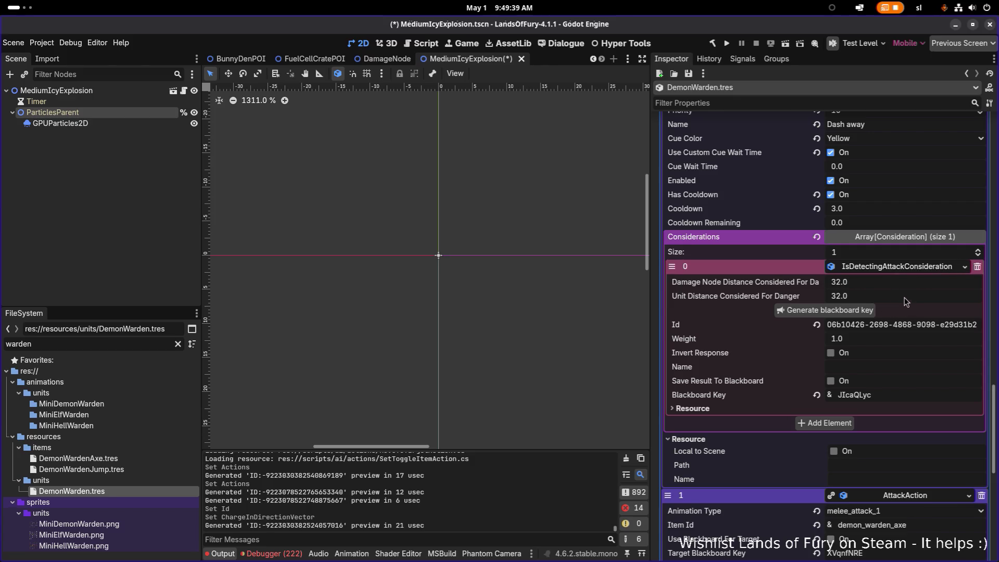
{"action": "scroll", "coordinate": [875, 295], "scroll_direction": "up", "scroll_amount": 4}
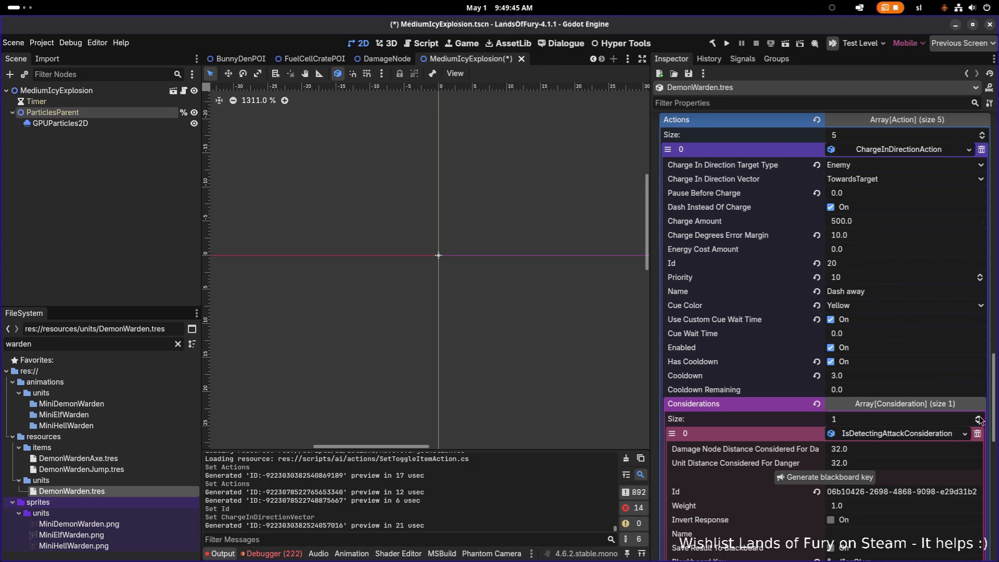
{"action": "scroll", "coordinate": [982, 417], "scroll_direction": "down", "scroll_amount": 2}
{"action": "scroll", "coordinate": [976, 323], "scroll_direction": "down", "scroll_amount": 8}
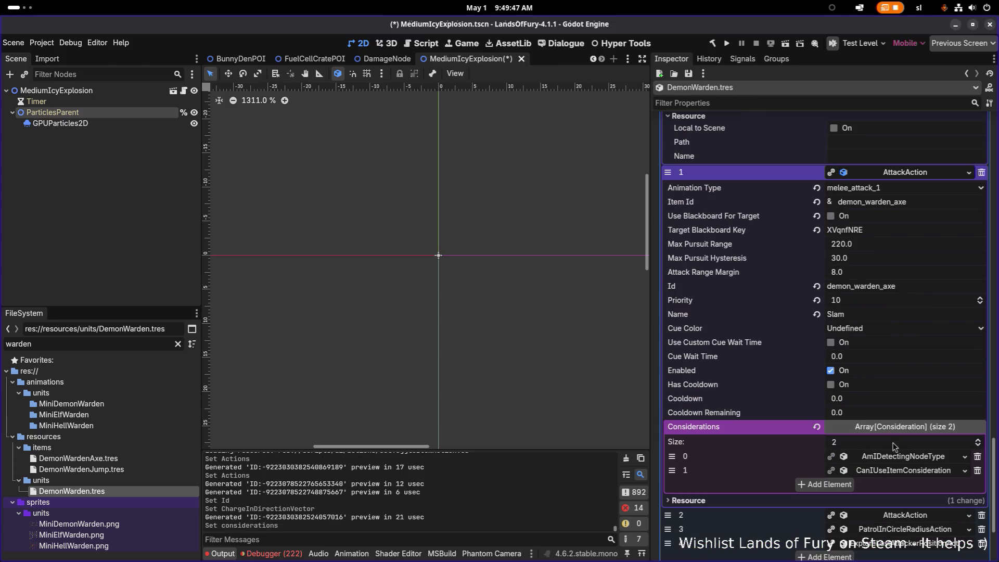
{"action": "right_click", "coordinate": [899, 474]}
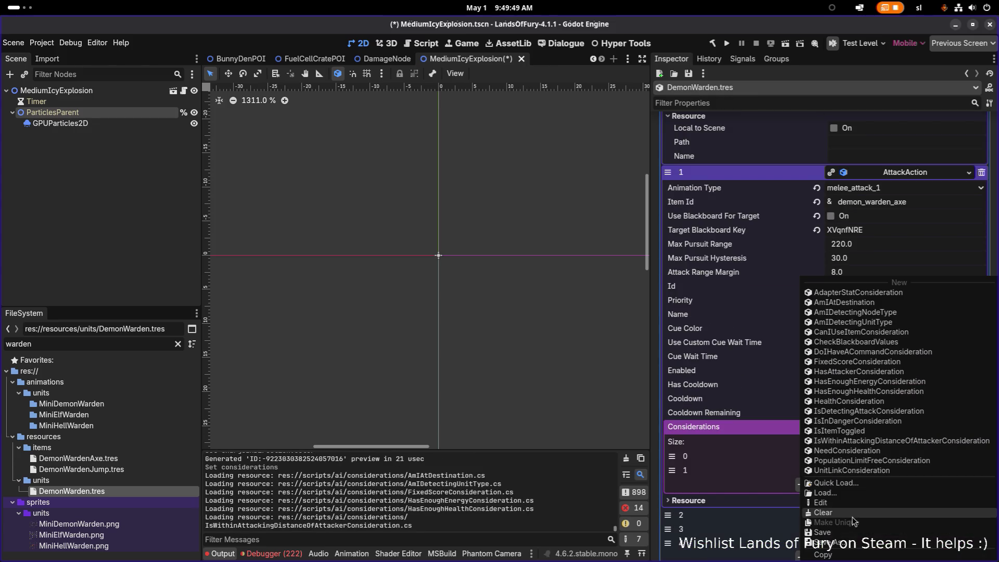
Step: Copy AttackAction's CanIUseItemConsideration and paste it as unique into a new charge-action slot
{"action": "left_click", "coordinate": [824, 554]}
{"action": "scroll", "coordinate": [911, 246], "scroll_direction": "up", "scroll_amount": 5}
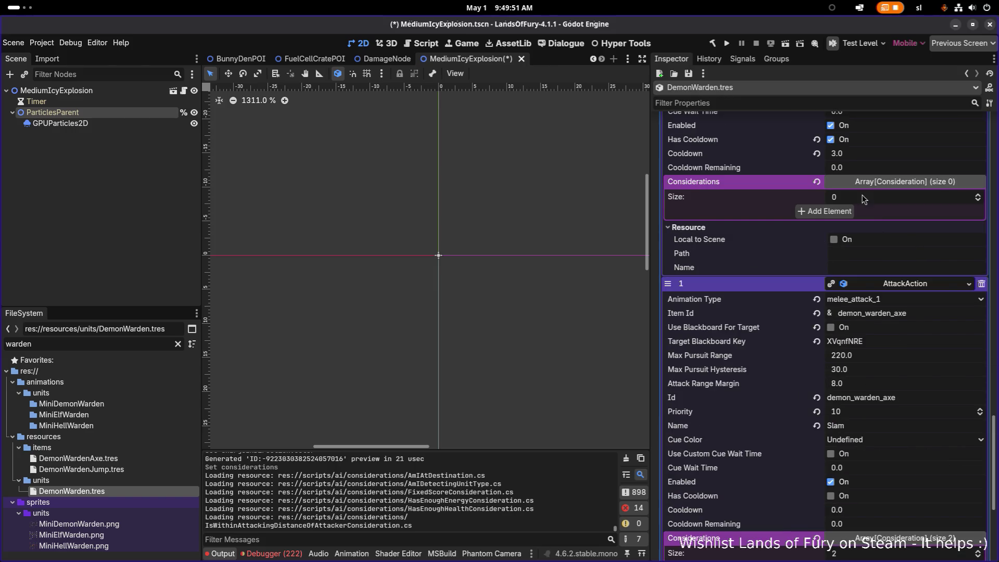
{"action": "left_click", "coordinate": [843, 211]}
{"action": "left_click", "coordinate": [860, 213]}
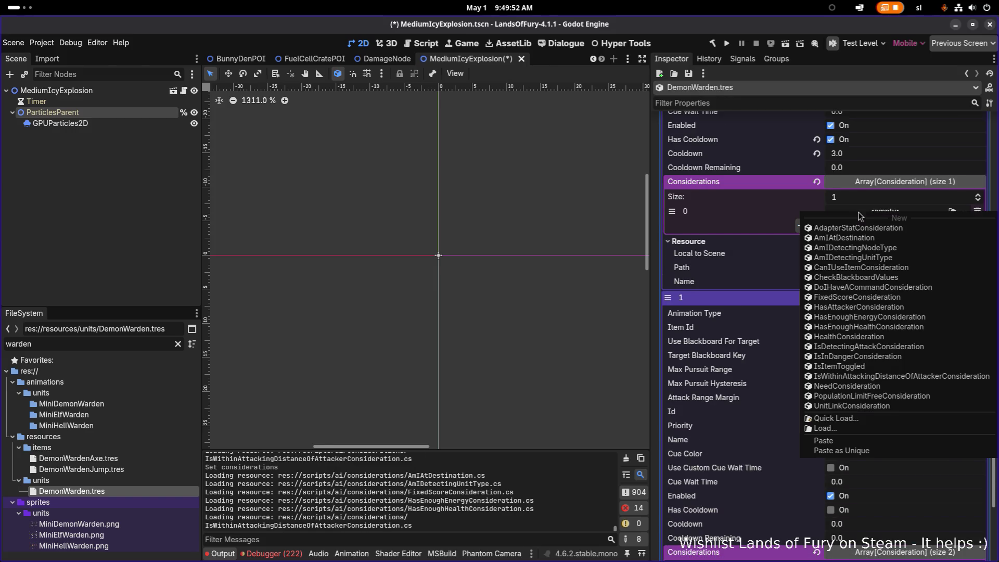
{"action": "left_click", "coordinate": [878, 452]}
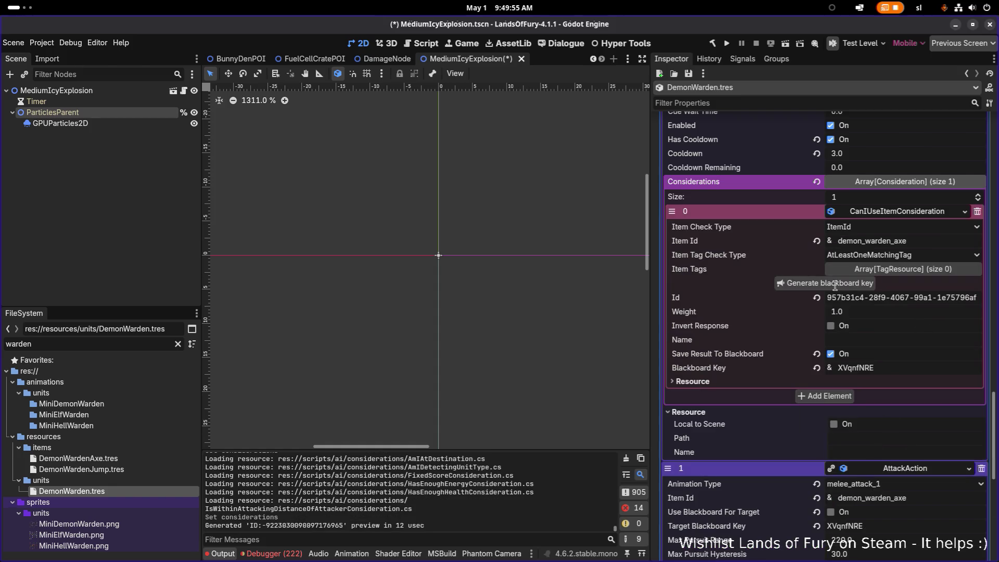
Step: Copy AttackAction's AmIDetectingNodeType consideration
{"action": "scroll", "coordinate": [860, 330], "scroll_direction": "down", "scroll_amount": 5}
{"action": "scroll", "coordinate": [863, 331], "scroll_direction": "up", "scroll_amount": 5}
{"action": "scroll", "coordinate": [912, 338], "scroll_direction": "down", "scroll_amount": 5}
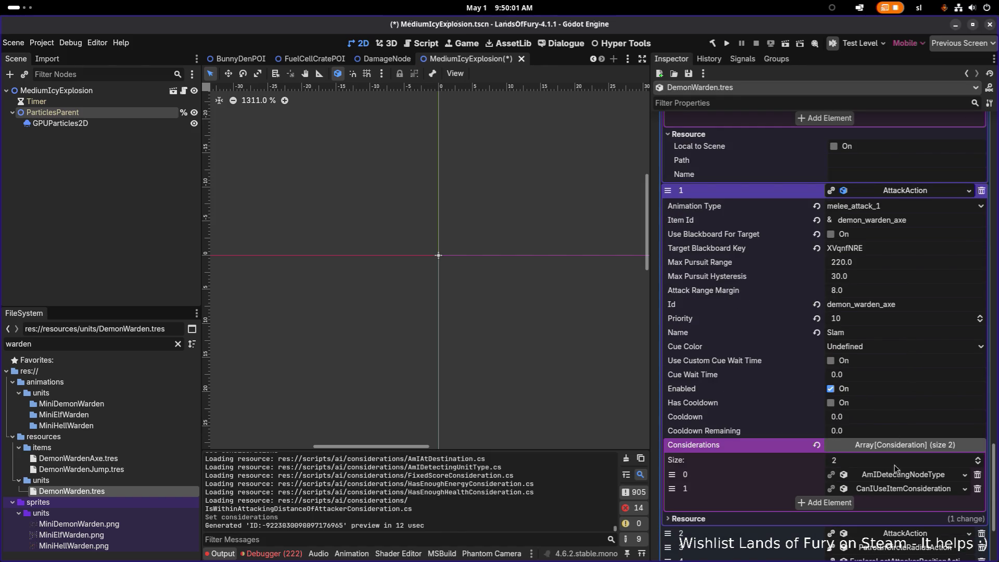
{"action": "right_click", "coordinate": [896, 478]}
{"action": "left_click", "coordinate": [857, 541]}
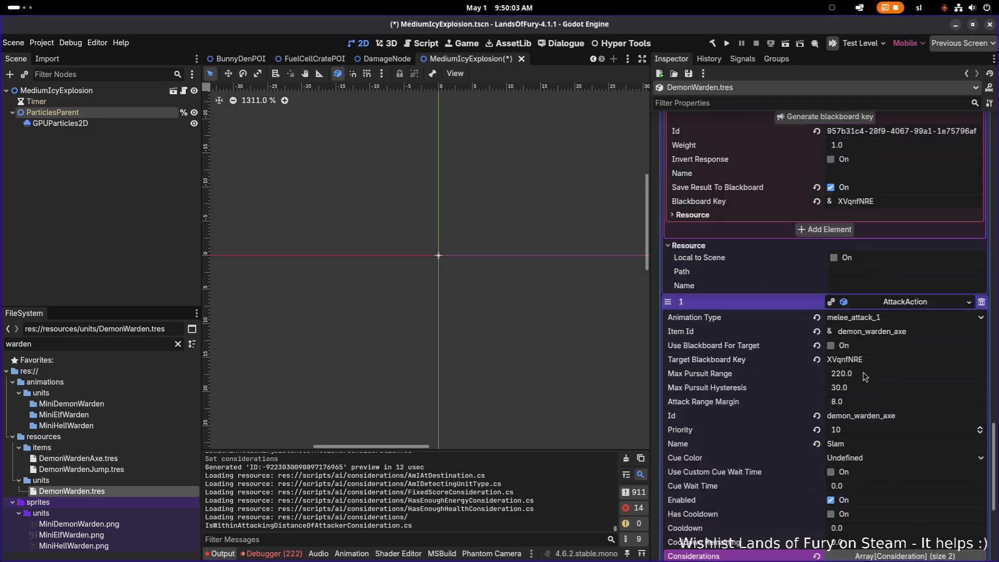
{"action": "scroll", "coordinate": [900, 234], "scroll_direction": "up", "scroll_amount": 5}
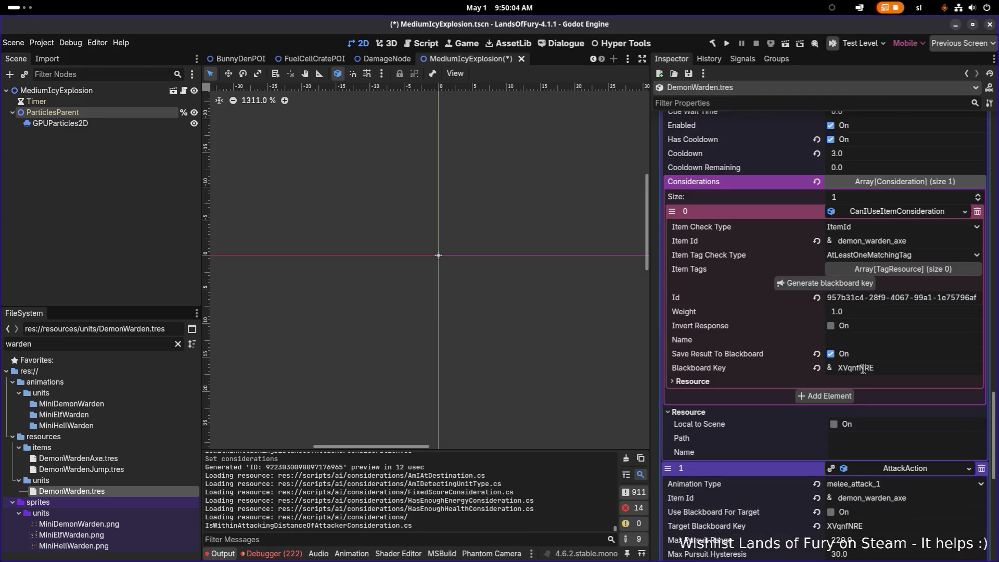
Step: Paste AmIDetectingNodeType into a second consideration slot and move it to first position
{"action": "left_click", "coordinate": [897, 212]}
{"action": "left_click", "coordinate": [841, 225]}
{"action": "left_click", "coordinate": [865, 231]}
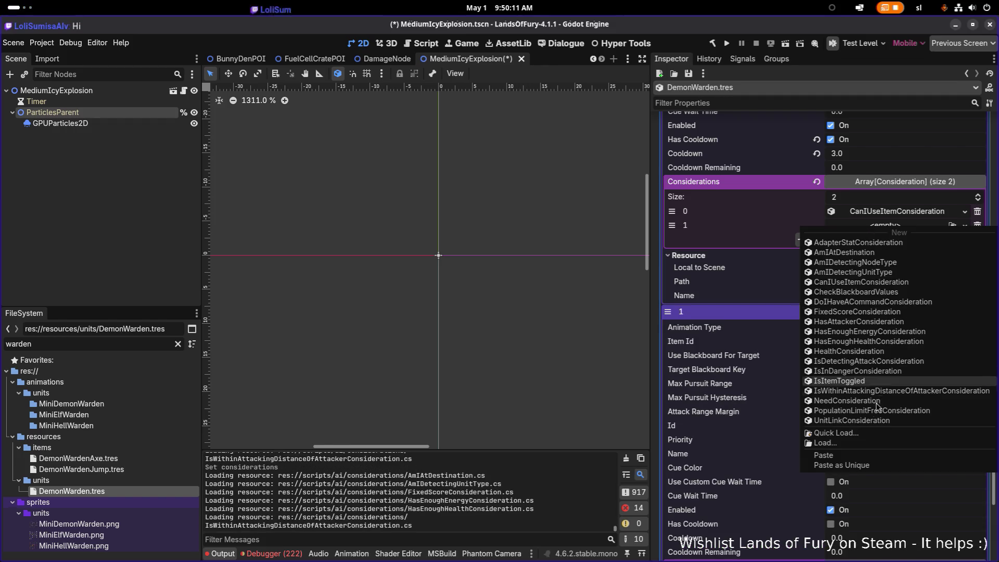
{"action": "left_click", "coordinate": [885, 253]}
{"action": "left_click_drag", "start_coordinate": [673, 225], "coordinate": [673, 211]}
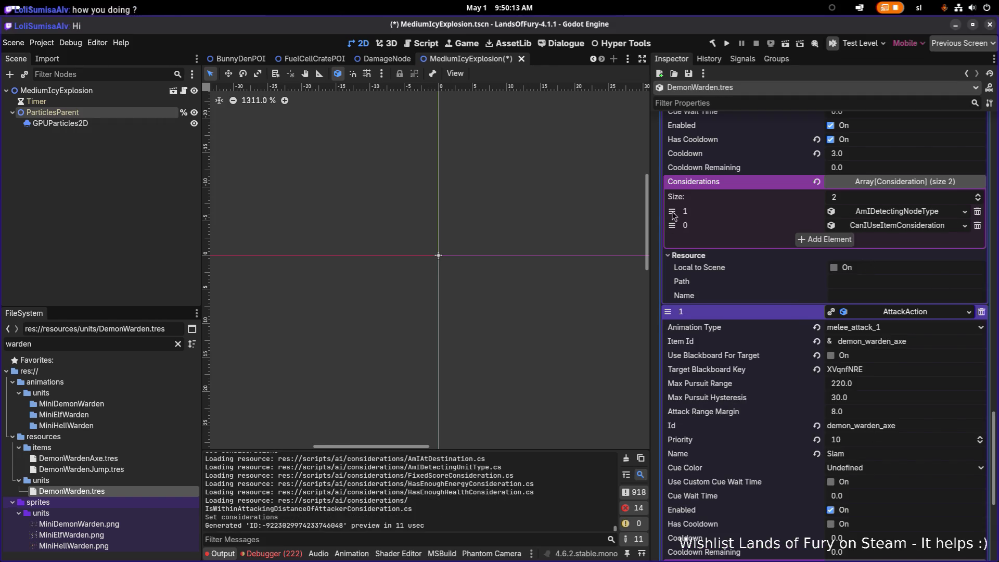
Step: Enable the enemy distance check with a GreaterThanOrEqual comparison
{"action": "left_click", "coordinate": [892, 211]}
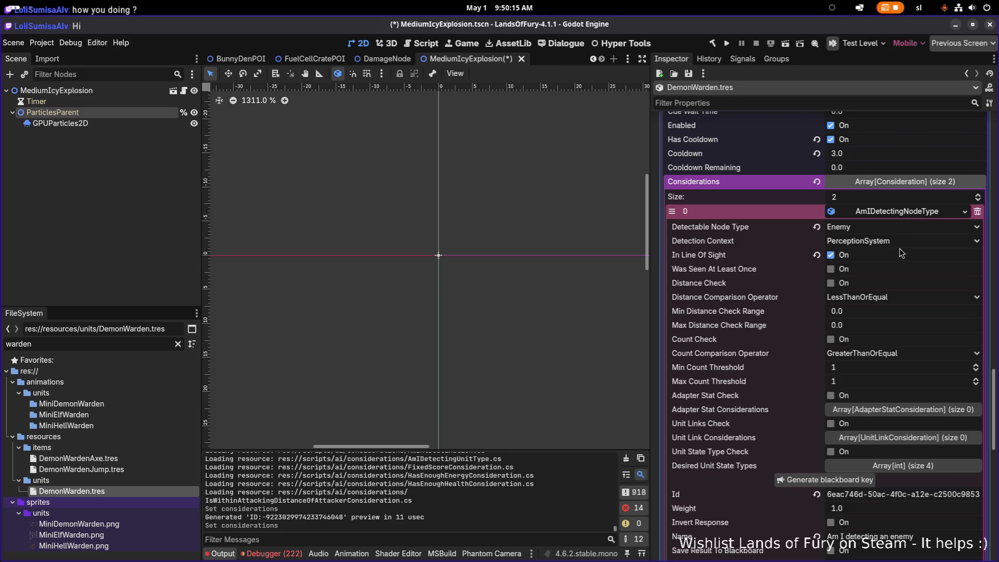
{"action": "scroll", "coordinate": [901, 255], "scroll_direction": "down", "scroll_amount": 3}
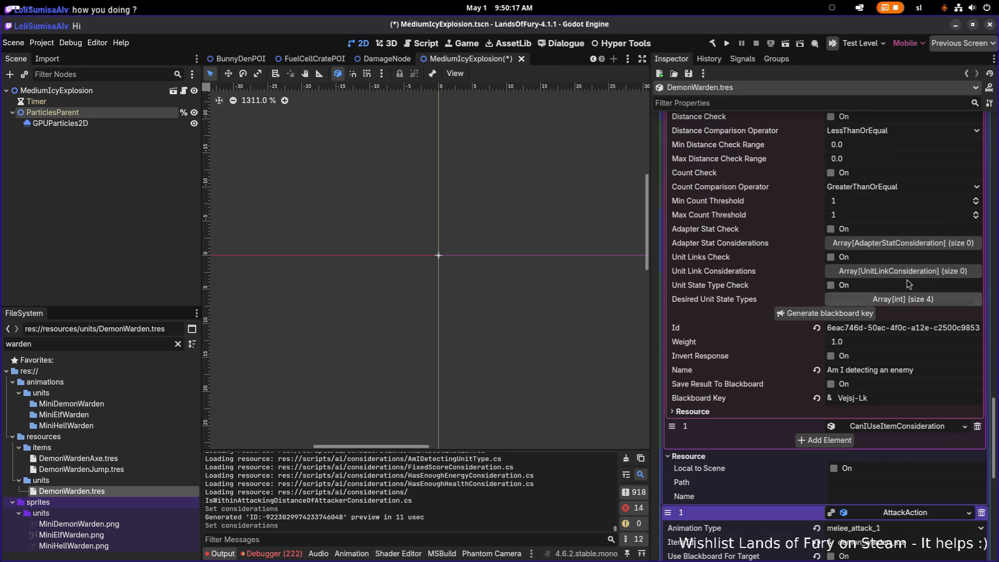
{"action": "scroll", "coordinate": [895, 343], "scroll_direction": "up", "scroll_amount": 2}
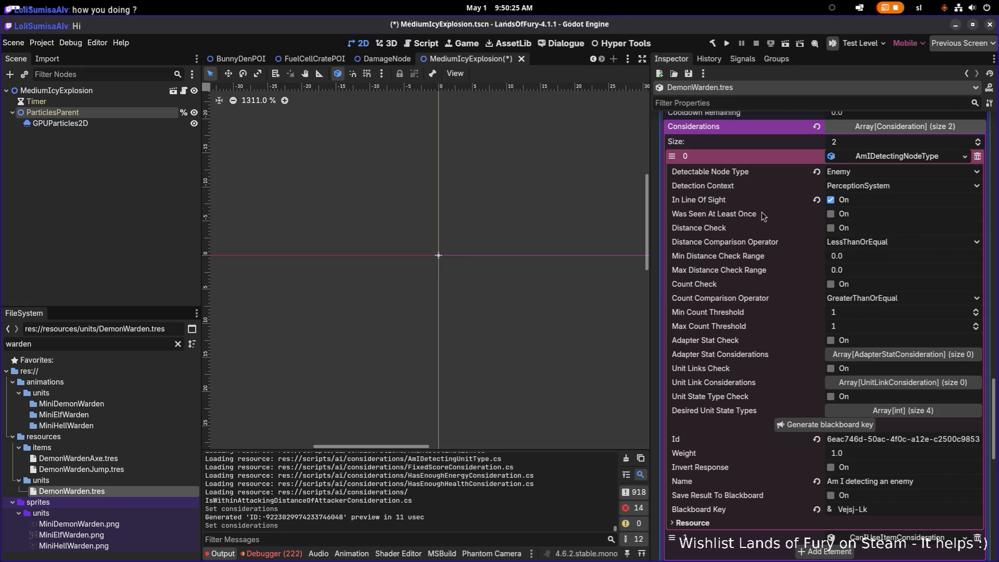
{"action": "left_click", "coordinate": [831, 229]}
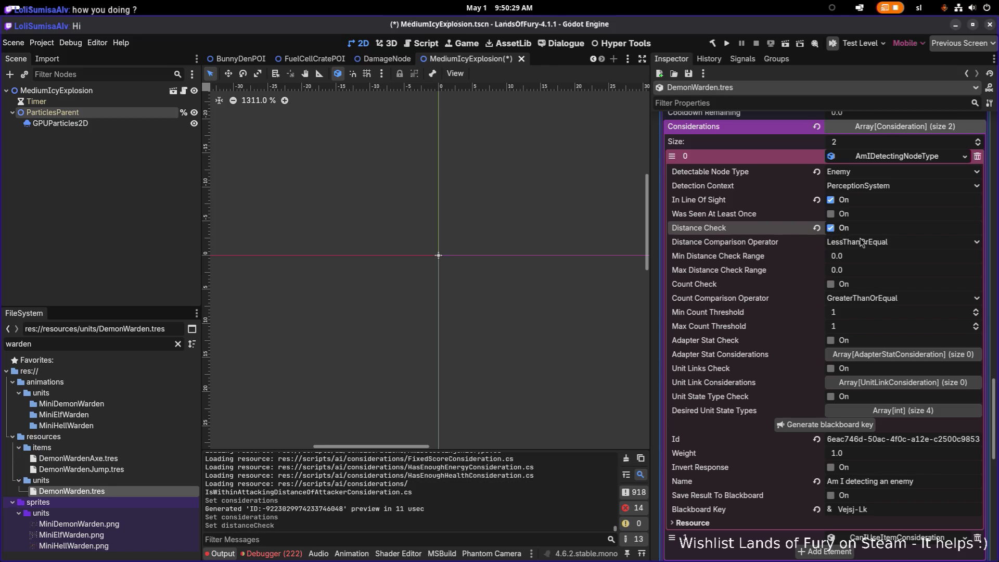
{"action": "scroll", "coordinate": [908, 273], "scroll_direction": "down", "scroll_amount": 2}
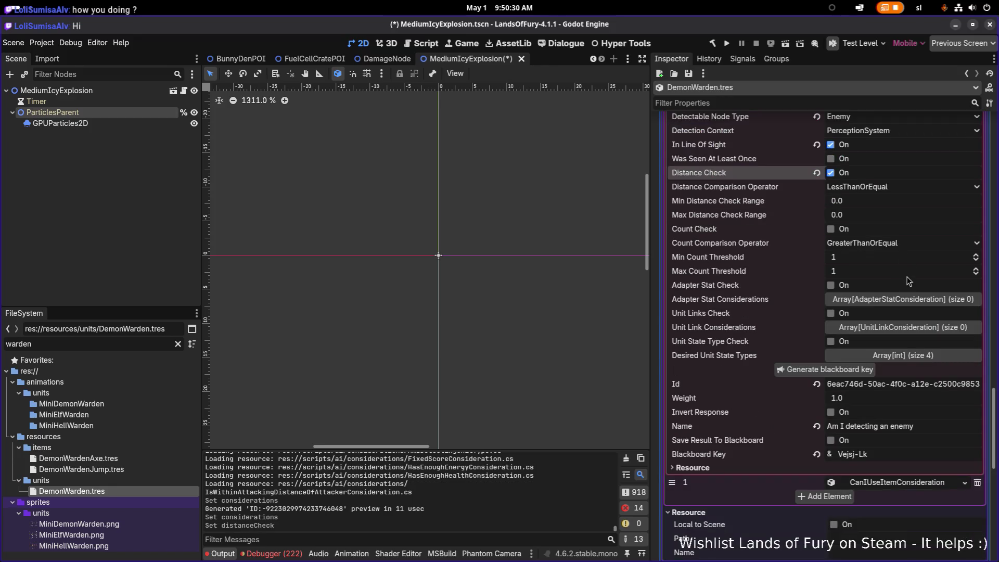
{"action": "left_click", "coordinate": [917, 192]}
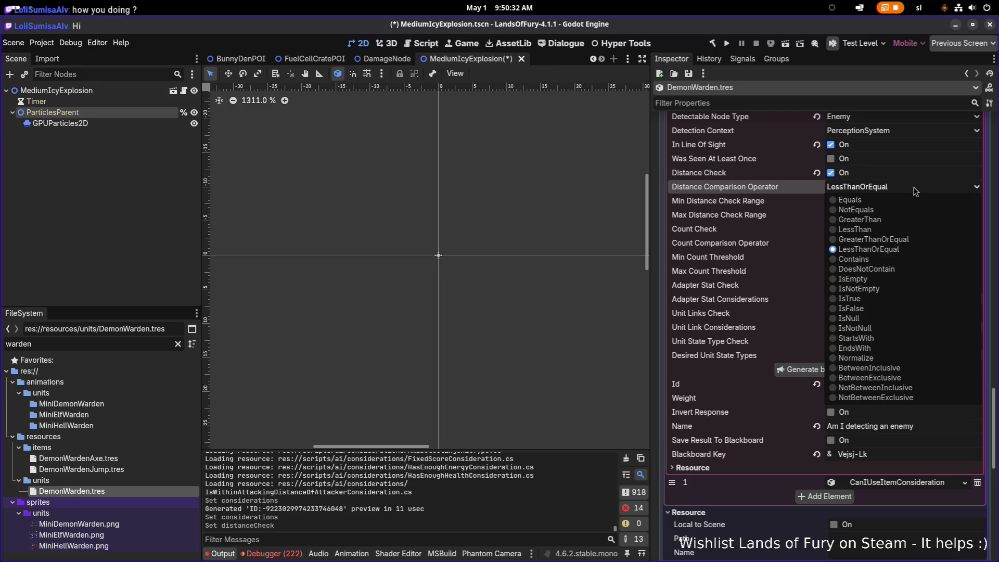
{"action": "left_click", "coordinate": [908, 240]}
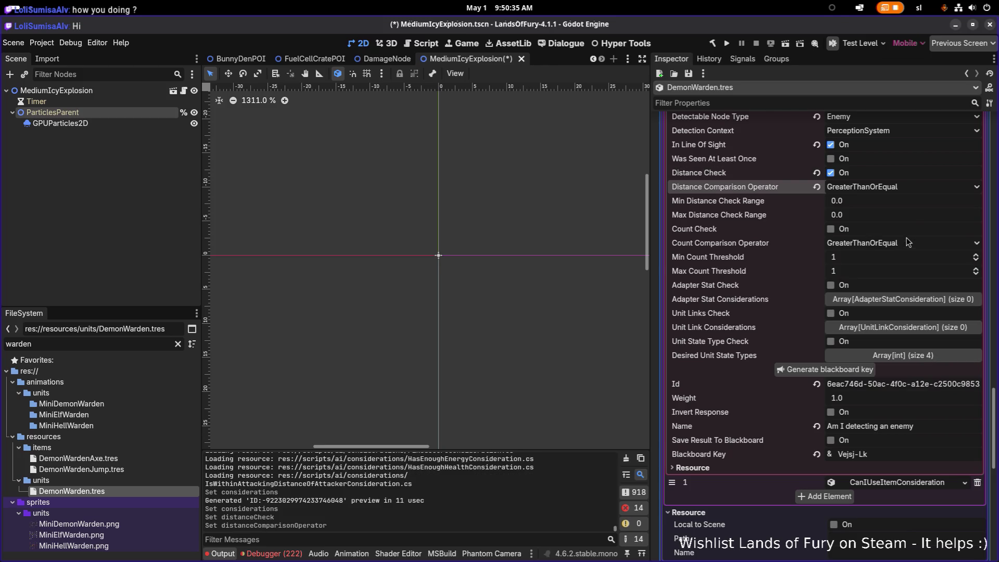
{"action": "scroll", "coordinate": [902, 219], "scroll_direction": "down", "scroll_amount": 6}
{"action": "scroll", "coordinate": [884, 398], "scroll_direction": "down", "scroll_amount": 2}
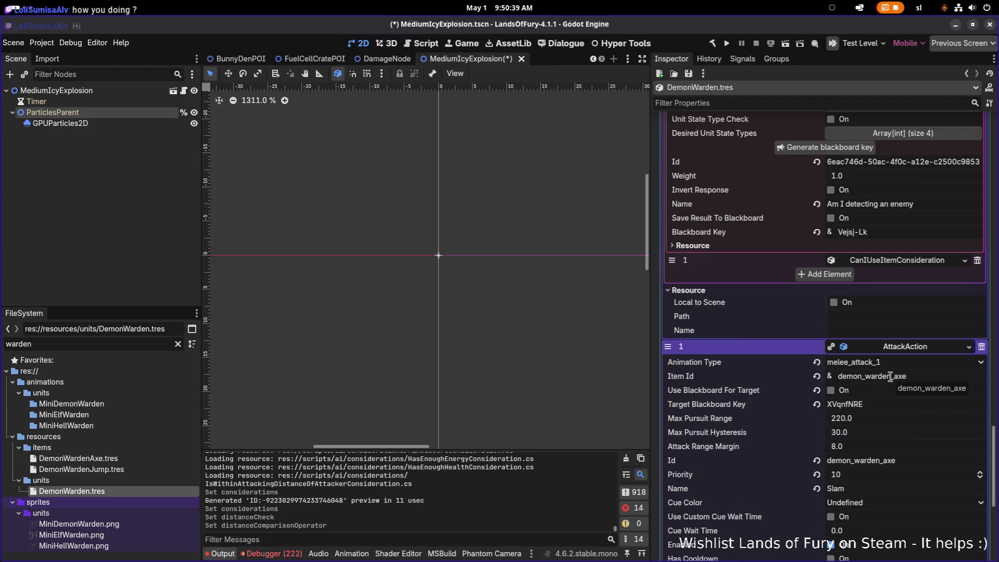
{"action": "scroll", "coordinate": [902, 361], "scroll_direction": "down", "scroll_amount": 4}
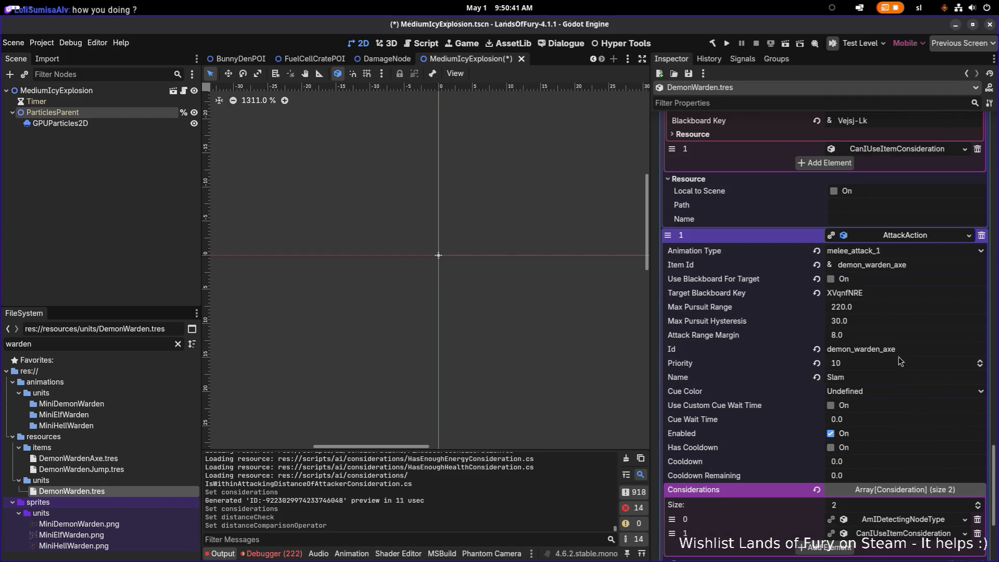
{"action": "scroll", "coordinate": [901, 361], "scroll_direction": "down", "scroll_amount": 6}
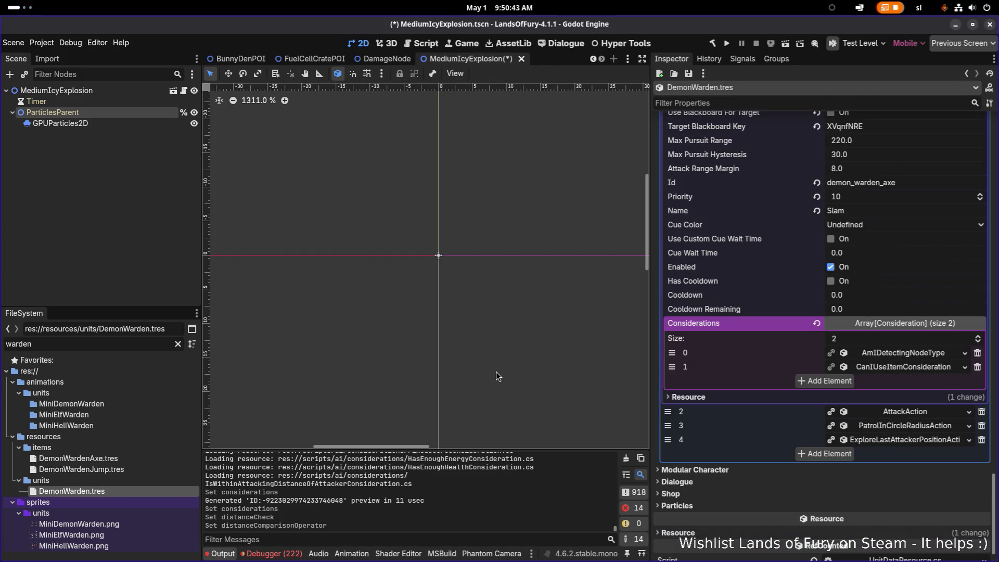
{"action": "left_click", "coordinate": [131, 458]}
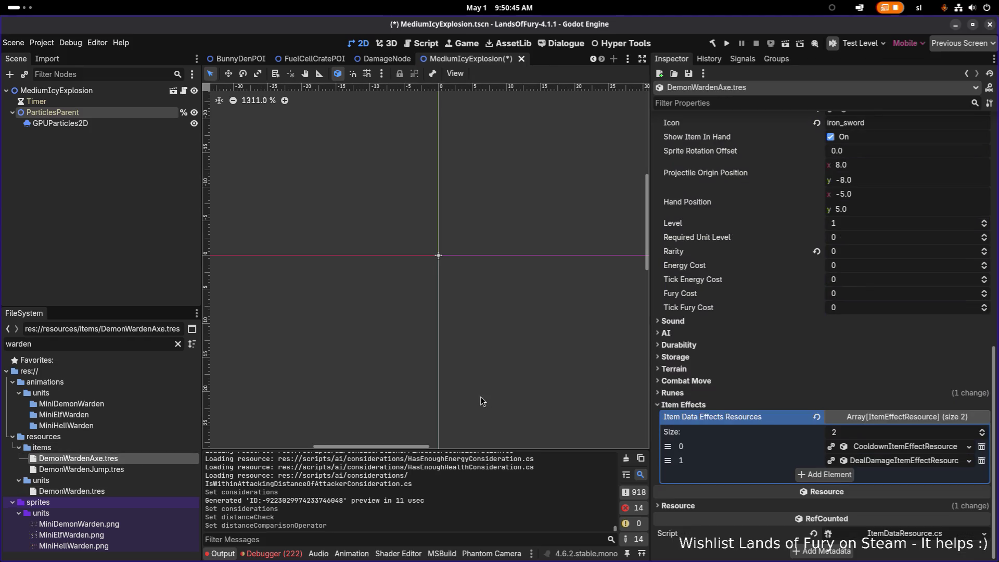
Step: Review DemonWardenAxe's DealDamage effect and cooldown settings, then return to DemonWarden.tres
{"action": "left_click", "coordinate": [926, 460]}
{"action": "scroll", "coordinate": [874, 440], "scroll_direction": "down", "scroll_amount": 10}
{"action": "scroll", "coordinate": [872, 438], "scroll_direction": "down", "scroll_amount": 6}
{"action": "left_click", "coordinate": [815, 442]}
{"action": "left_click", "coordinate": [814, 442]}
{"action": "left_click", "coordinate": [806, 430]}
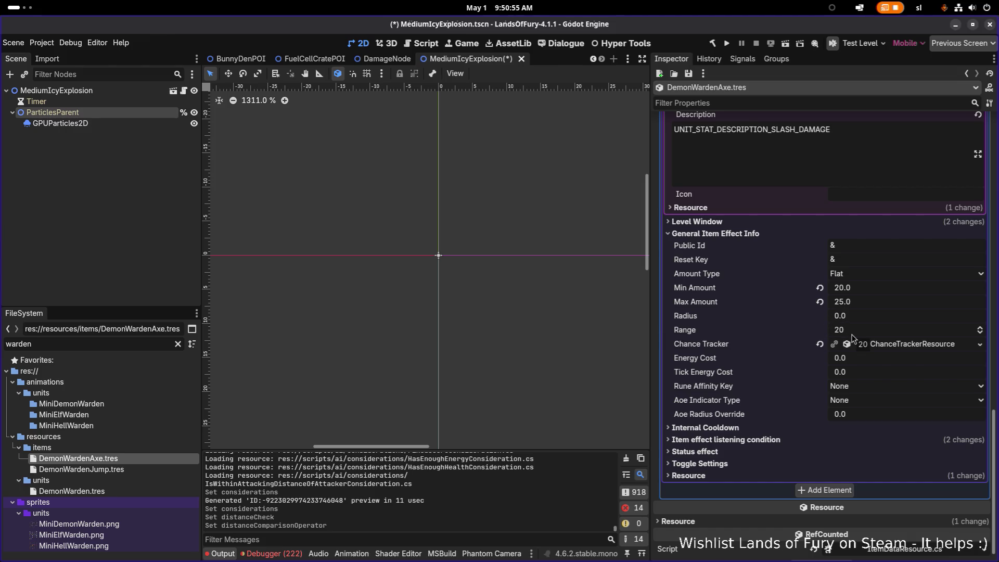
{"action": "scroll", "coordinate": [853, 338], "scroll_direction": "up", "scroll_amount": 5}
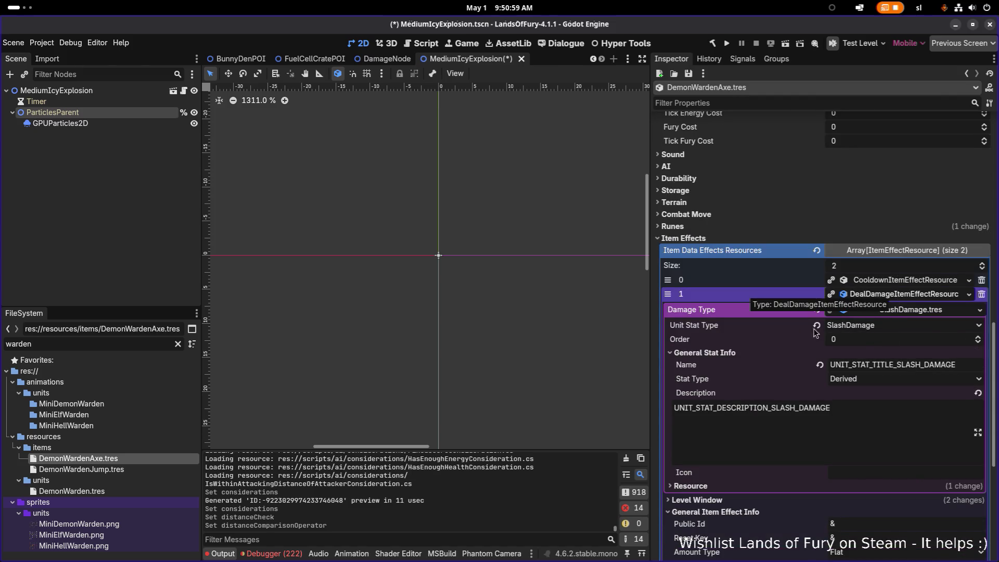
{"action": "left_click", "coordinate": [126, 488]}
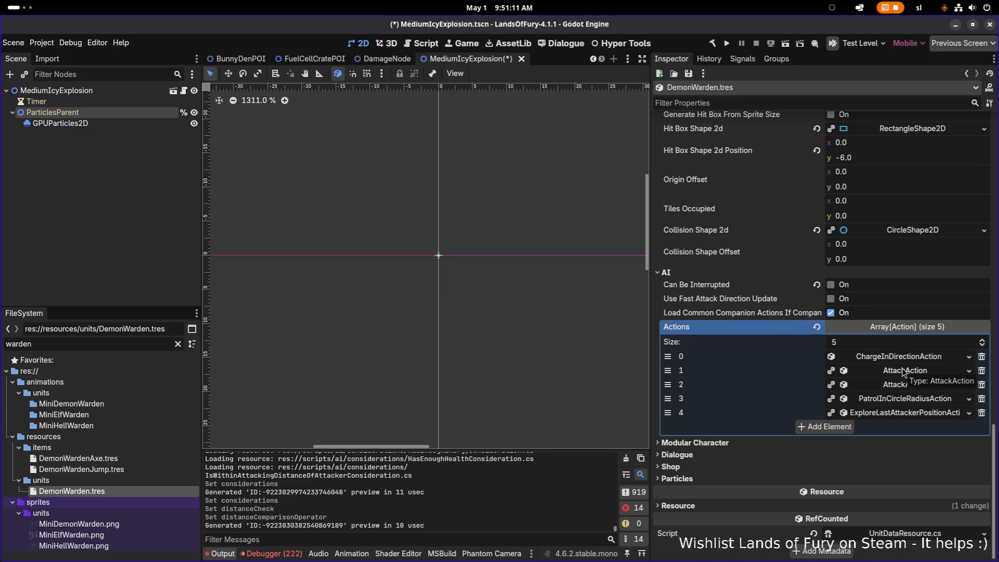
Step: Set the charge action's AmIDetectingNodeType Min Distance Check Range to 64
{"action": "left_click", "coordinate": [927, 359]}
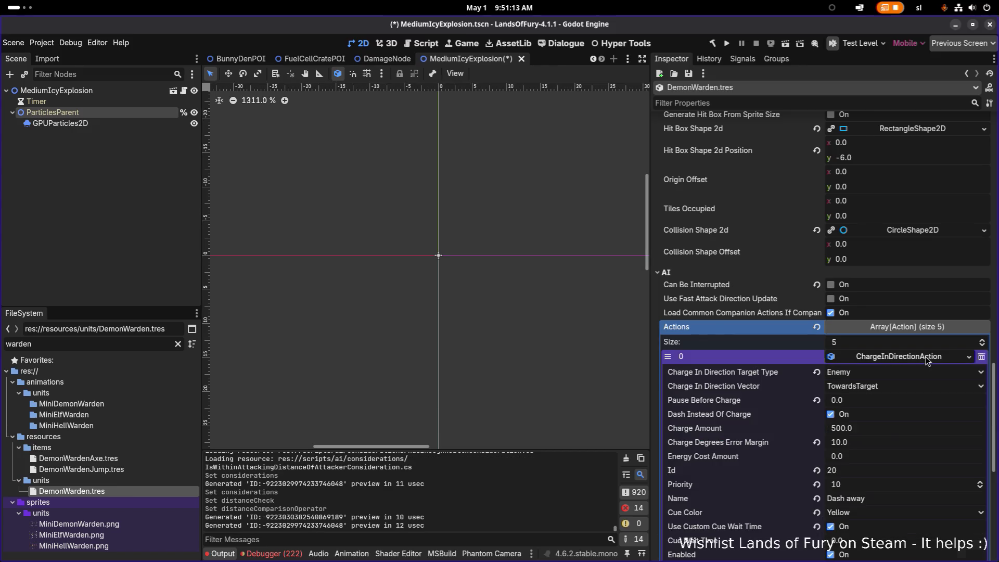
{"action": "scroll", "coordinate": [909, 370], "scroll_direction": "down", "scroll_amount": 3}
{"action": "scroll", "coordinate": [906, 364], "scroll_direction": "down", "scroll_amount": 3}
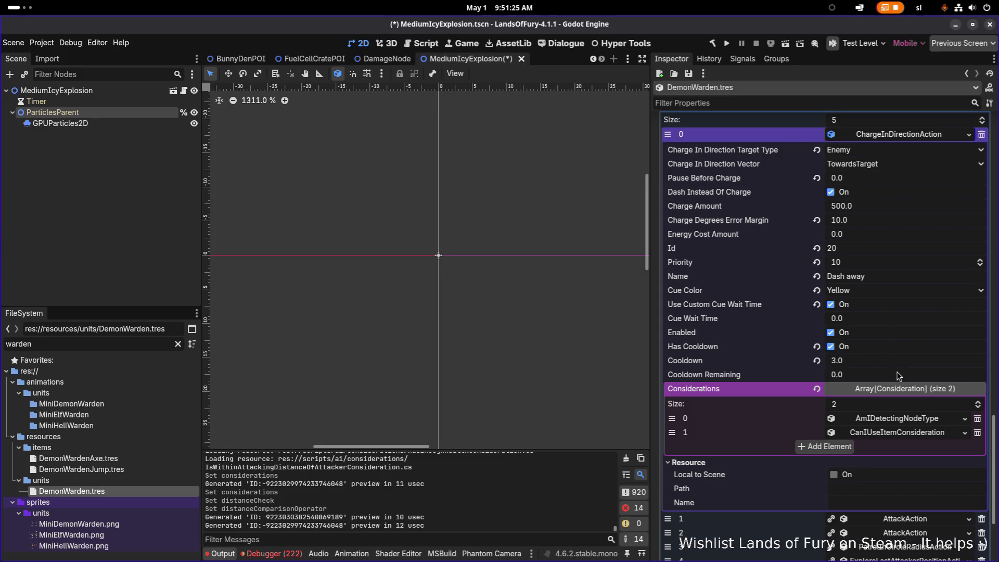
{"action": "scroll", "coordinate": [899, 376], "scroll_direction": "down", "scroll_amount": 3}
{"action": "left_click", "coordinate": [903, 308]}
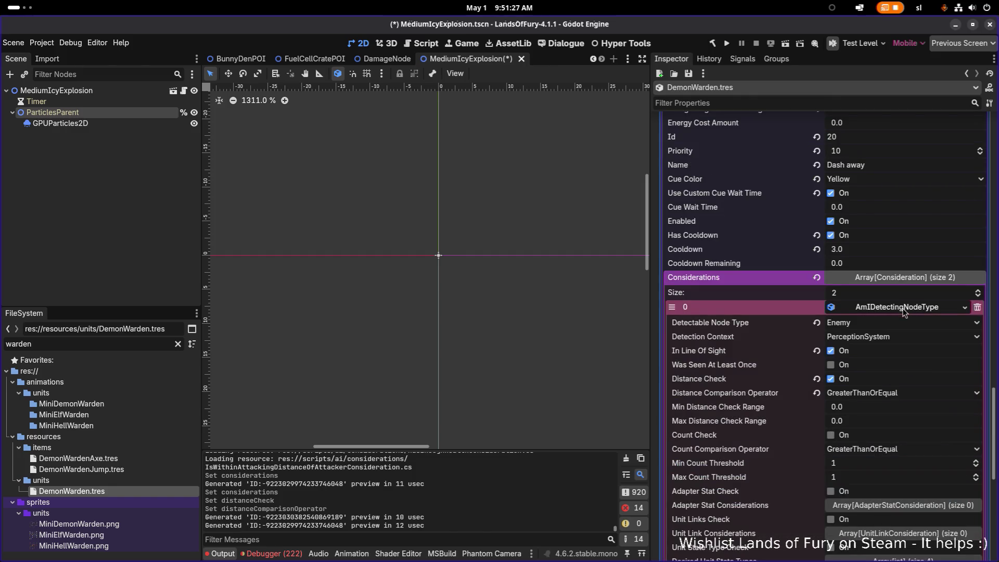
{"action": "left_click", "coordinate": [877, 411]}
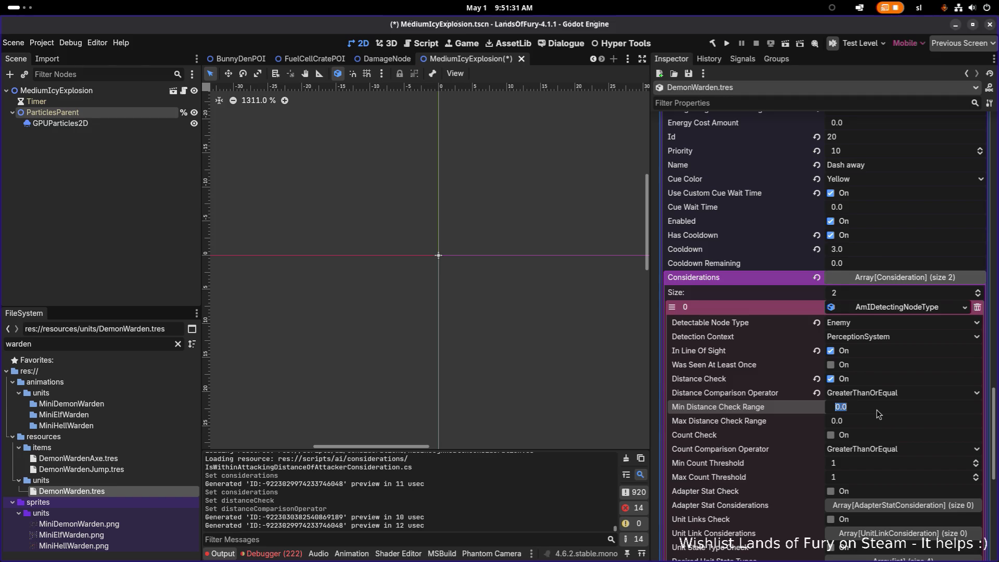
{"action": "type", "text": "64"}
{"action": "key", "text": "Return"}
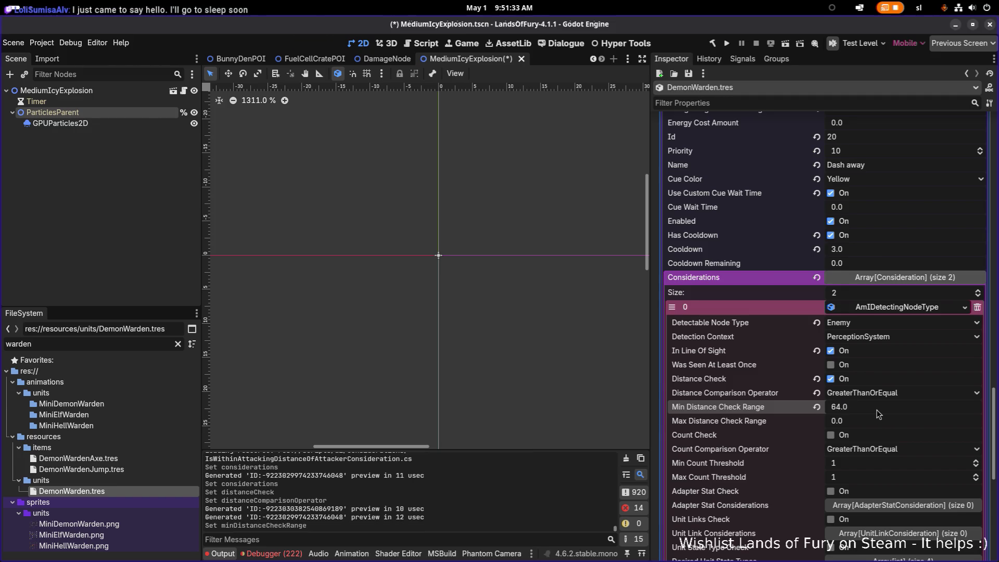
Step: Set Max Distance Check Range to 96 and keep the GreaterThanOrEqual operator
{"action": "key", "text": "Tab"}
{"action": "type", "text": "64"}
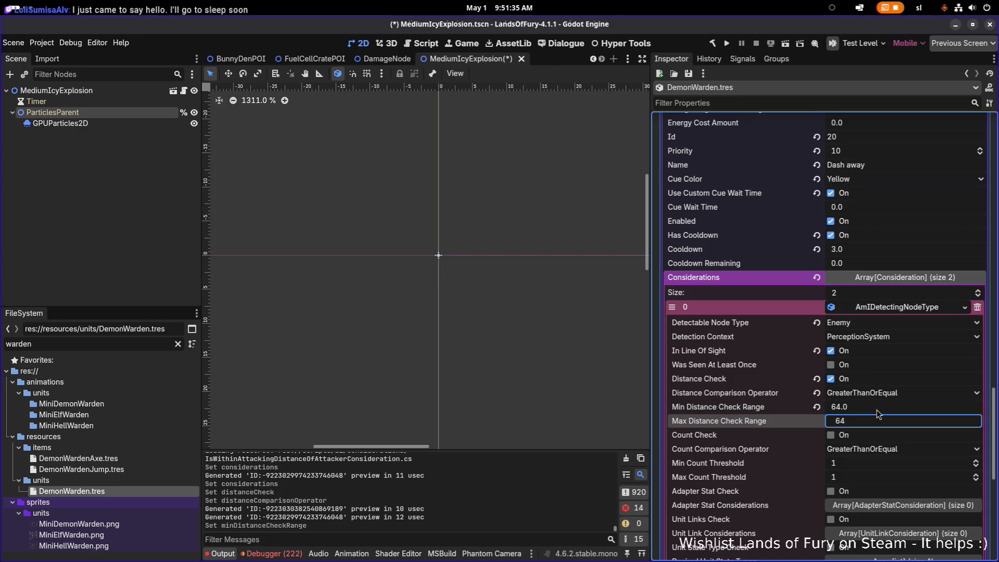
{"action": "key", "text": "Return"}
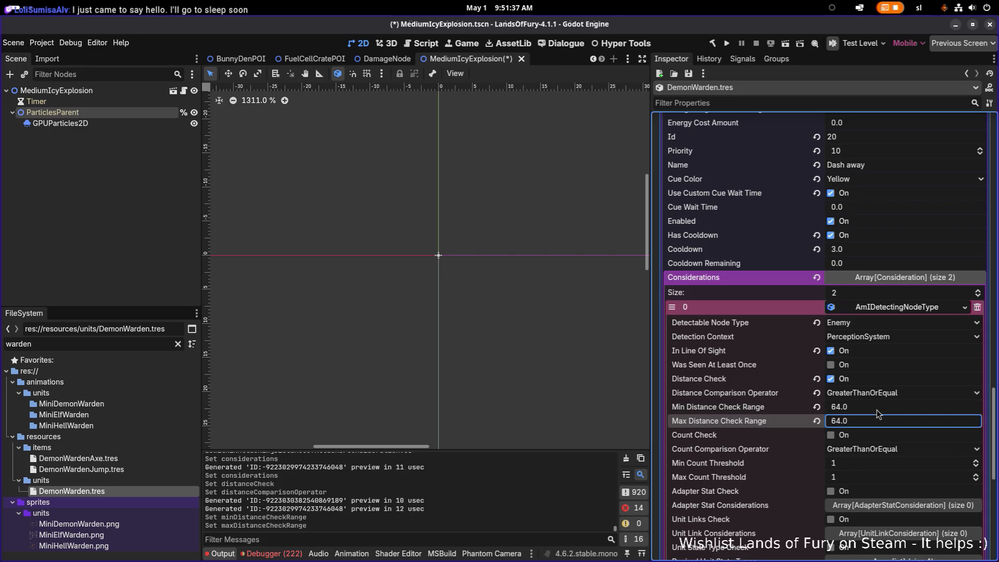
{"action": "key", "text": "ctrl+a"}
{"action": "type", "text": "96"}
{"action": "key", "text": "Return"}
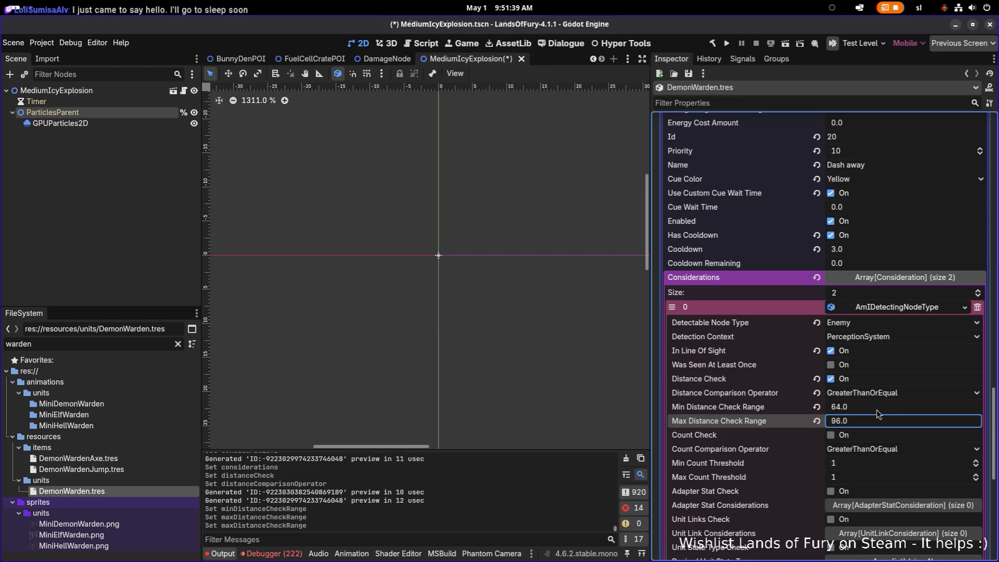
{"action": "left_click", "coordinate": [881, 396]}
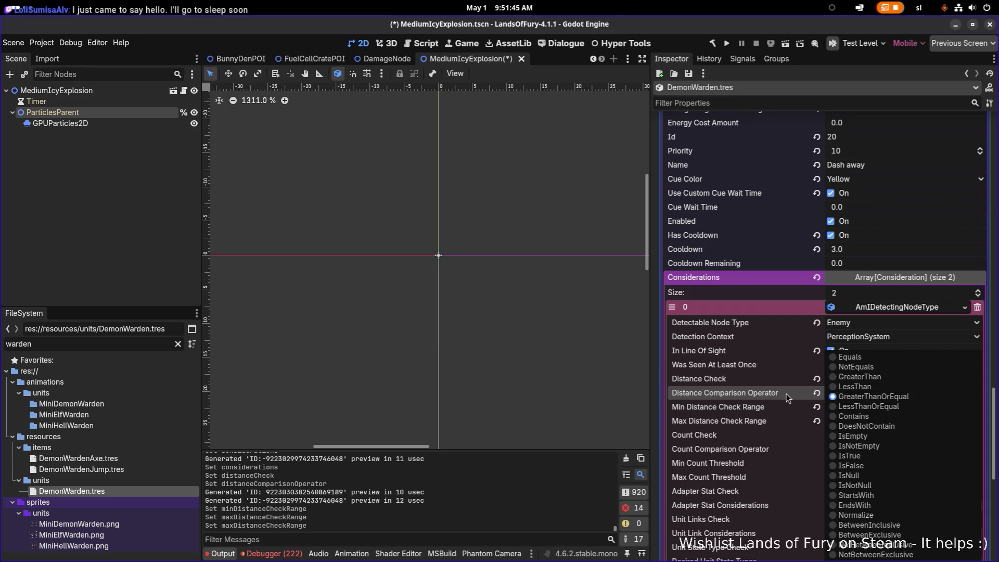
{"action": "left_click", "coordinate": [786, 393]}
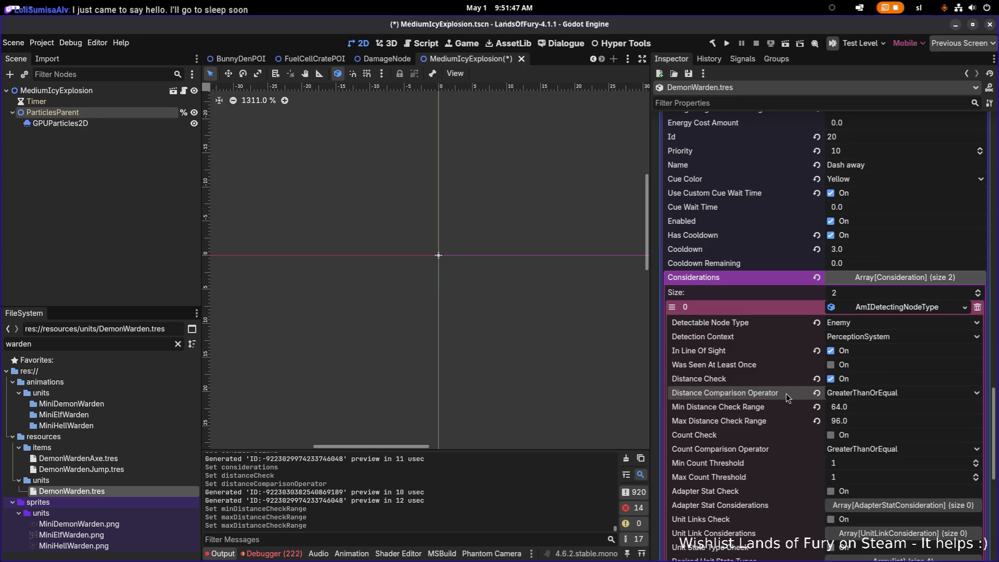
{"action": "left_click", "coordinate": [879, 395]}
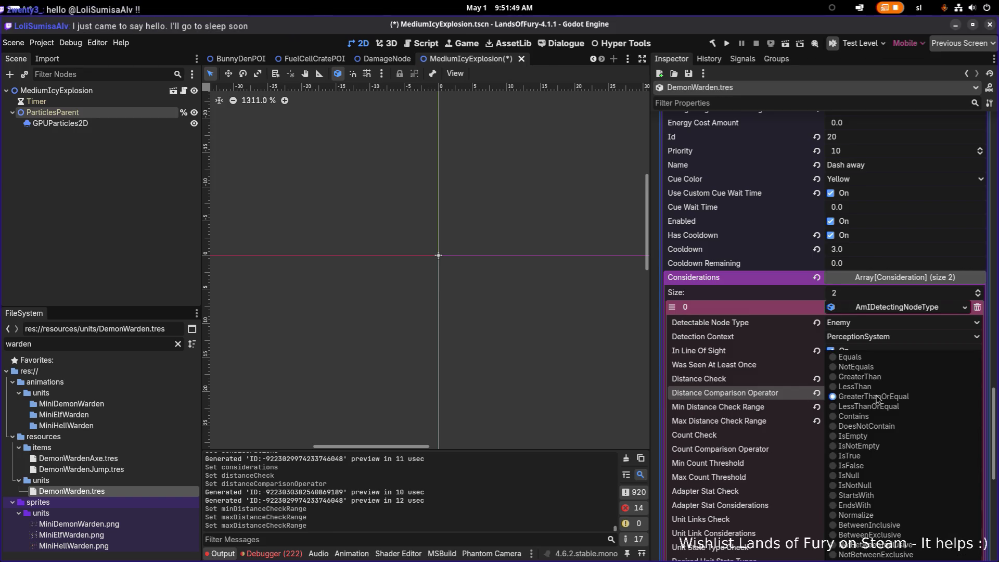
{"action": "left_click", "coordinate": [791, 398]}
Step: Change Max Distance Check Range to 64 and save
{"action": "left_click", "coordinate": [864, 424]}
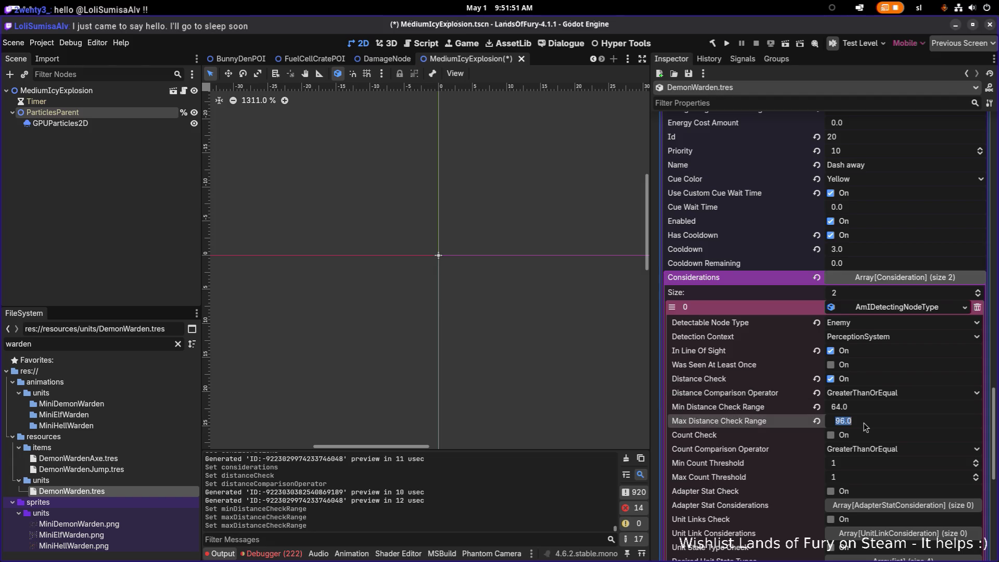
{"action": "type", "text": "64"}
{"action": "key", "text": "Return"}
{"action": "key", "text": "ctrl+s"}
{"action": "left_click", "coordinate": [907, 308]}
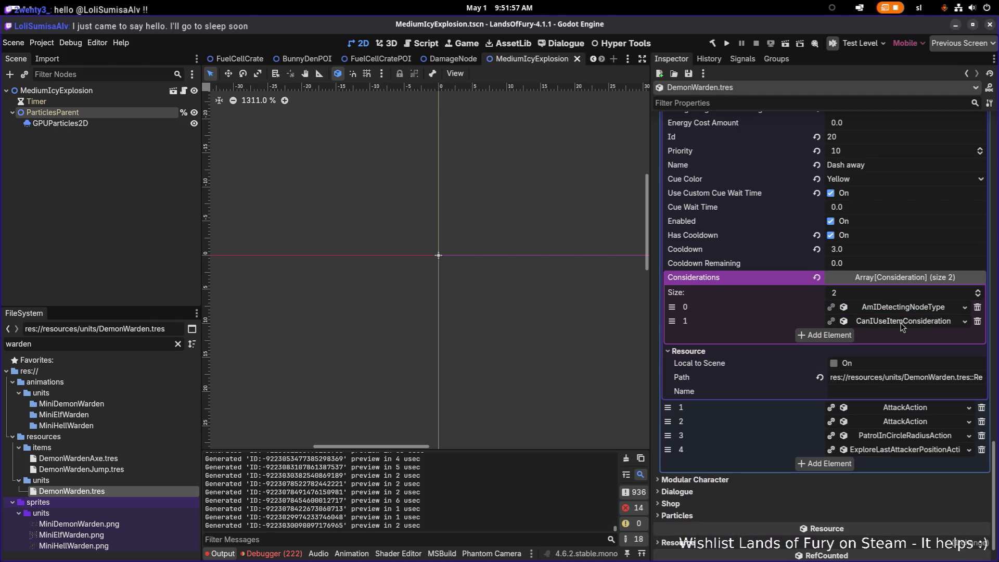
Step: Save DemonWarden.tres and rebuild and run the game for testing
{"action": "left_click", "coordinate": [903, 323]}
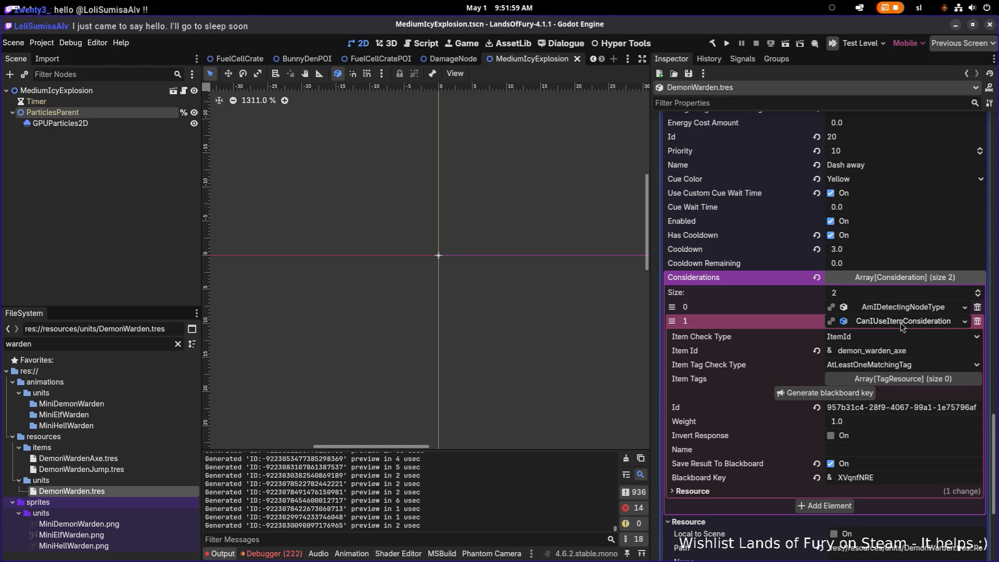
{"action": "left_click", "coordinate": [903, 322]}
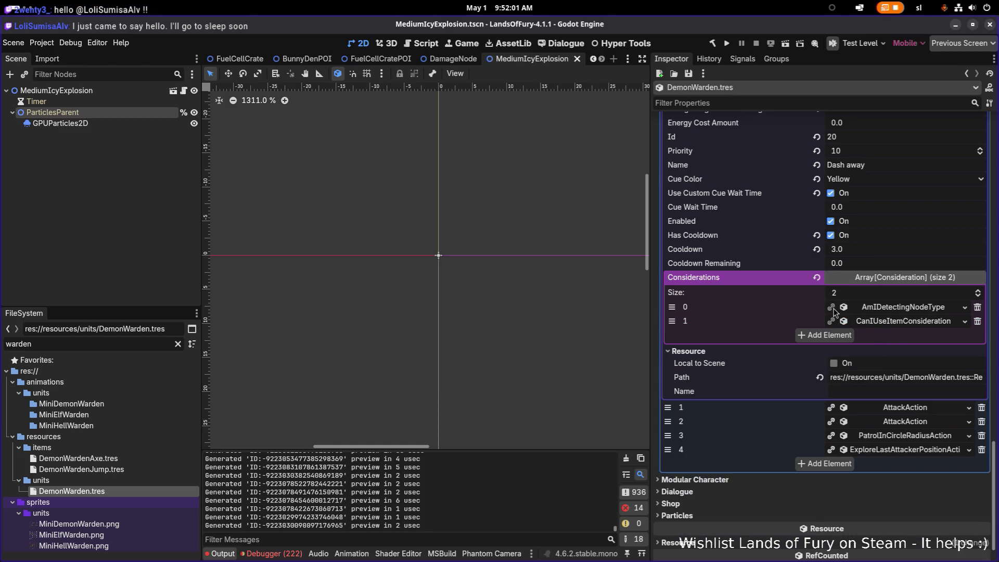
{"action": "scroll", "coordinate": [834, 311], "scroll_direction": "up", "scroll_amount": 3}
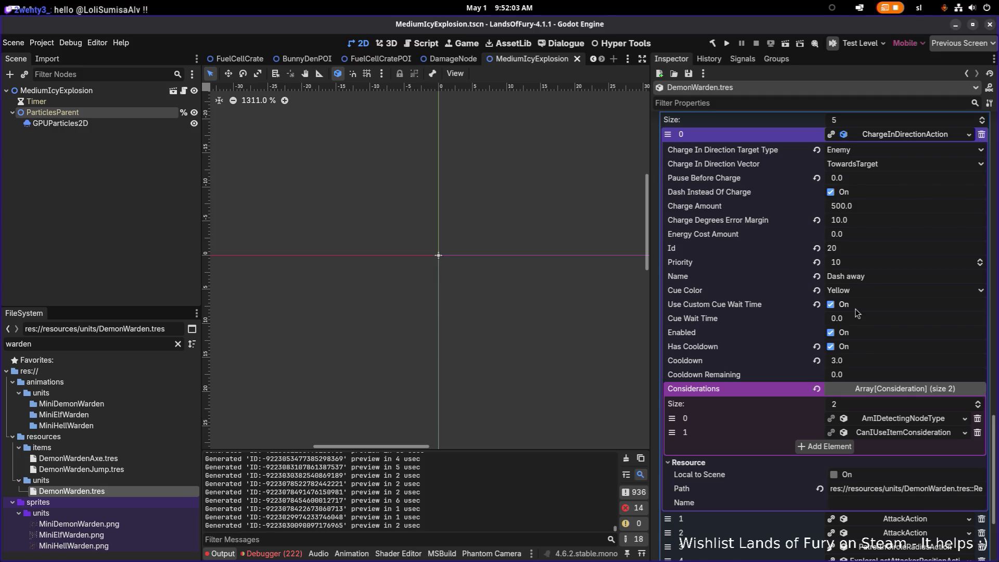
{"action": "key", "text": "ctrl+s"}
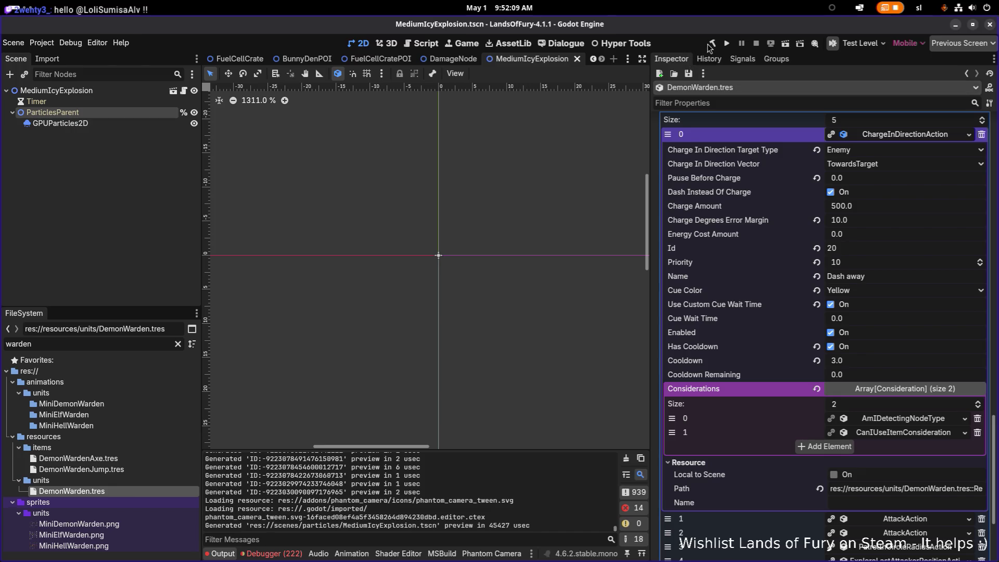
{"action": "left_click", "coordinate": [726, 44]}
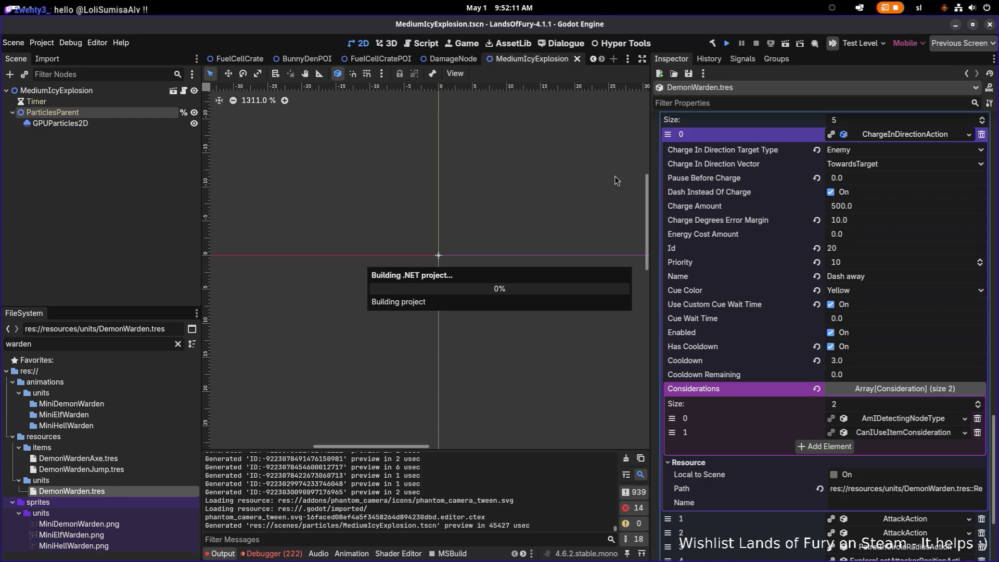
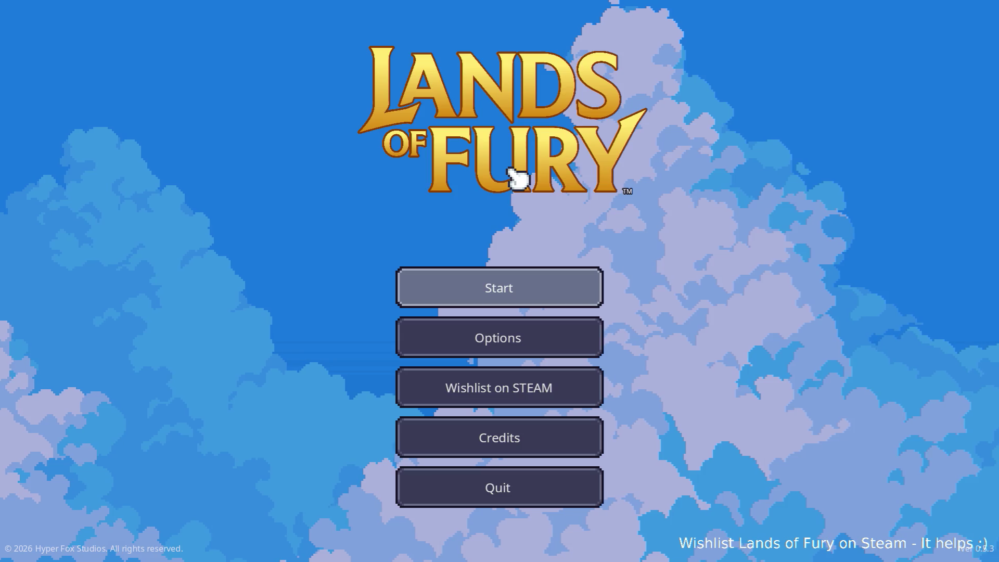
Step: Start the game and walk the hero left along the river, then up toward the campfire
{"action": "key", "text": "Return"}
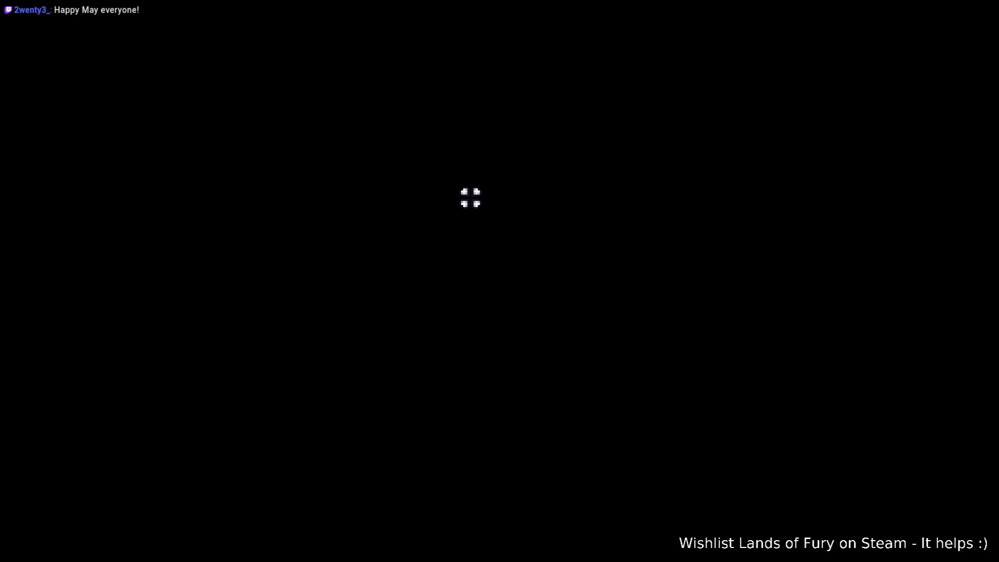
{"action": "key", "text": "a"}
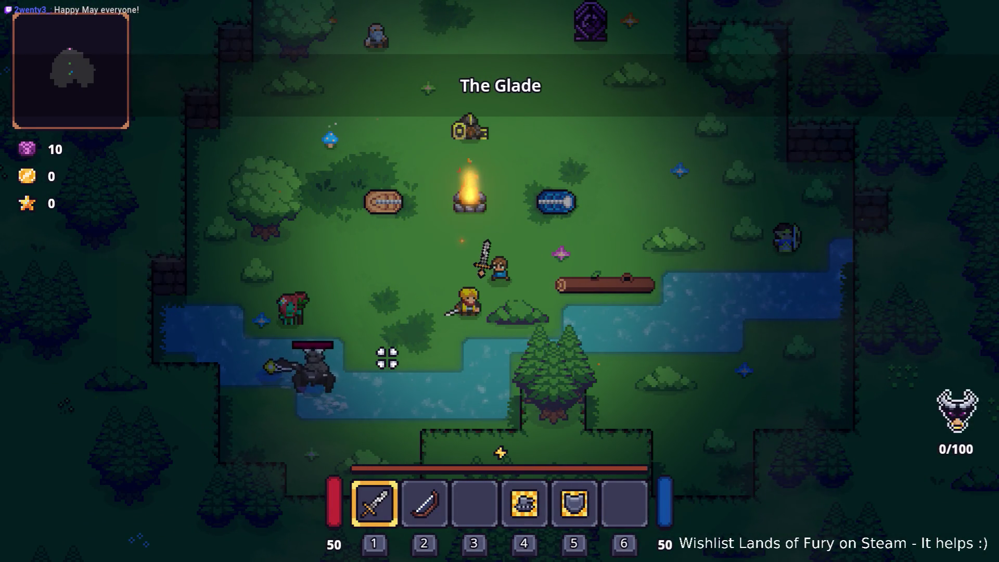
{"action": "key", "text": "a"}
{"action": "key", "text": "s"}
{"action": "key", "text": "a"}
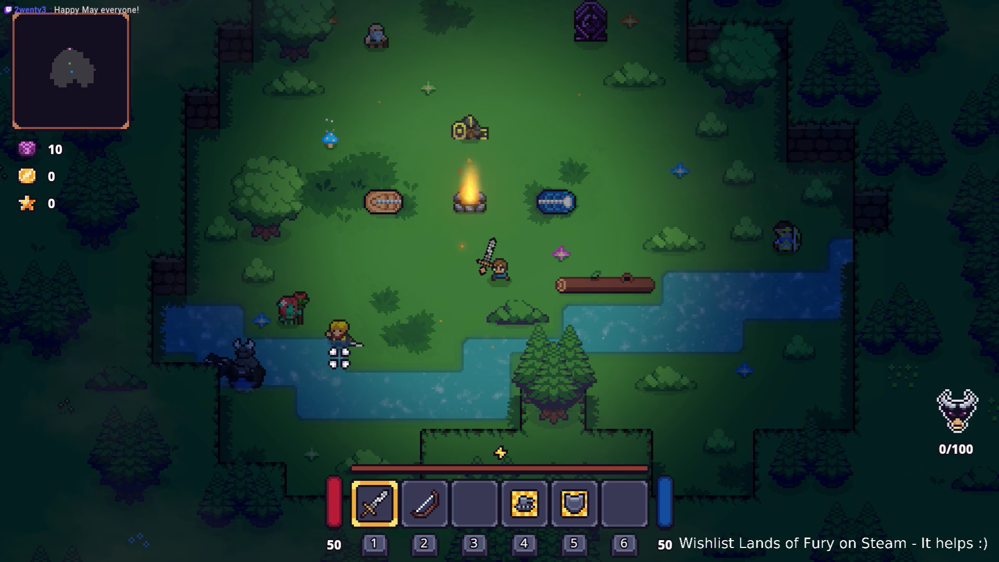
{"action": "key", "text": "w+d"}
{"action": "key", "text": "w+d"}
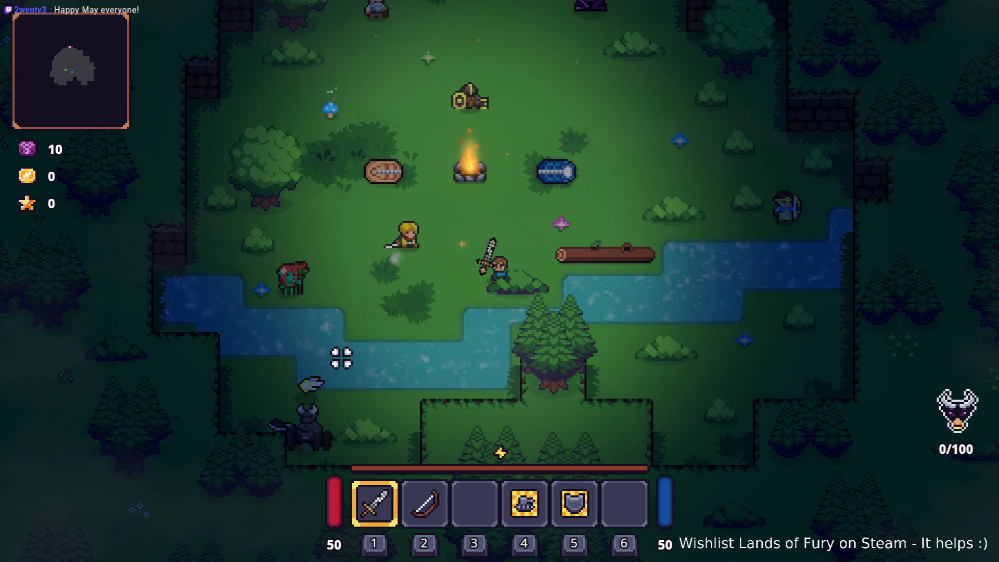
{"action": "key", "text": "w+d"}
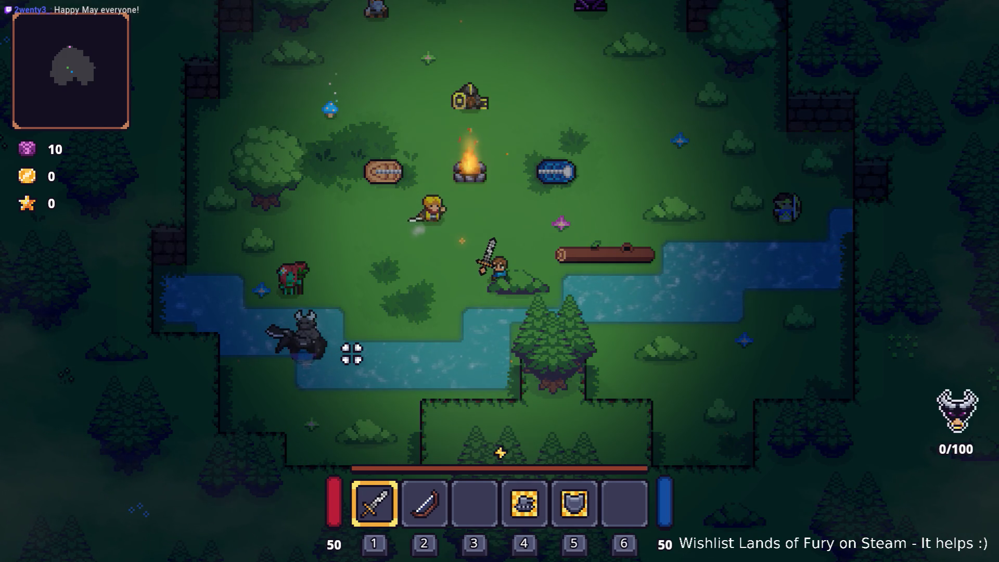
Step: Walk down-left and then right beside the blonde character before heading back to Godot
{"action": "key", "text": "alt+Tab"}
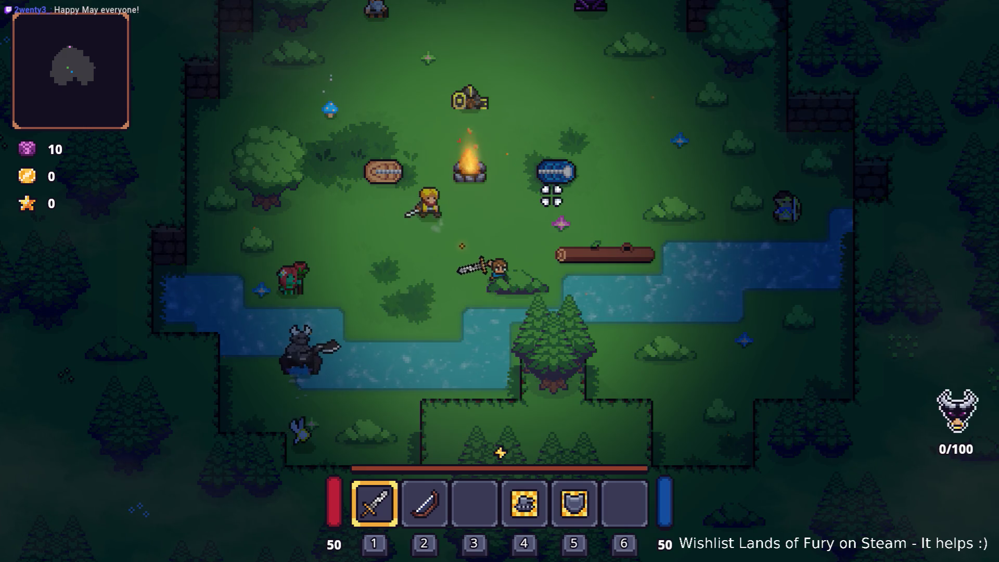
{"action": "key", "text": "a+s"}
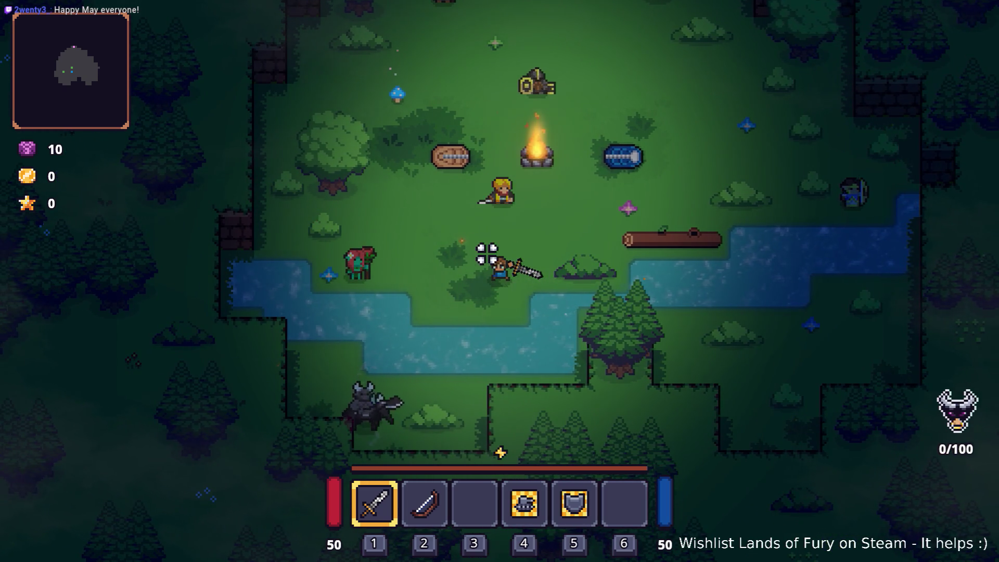
{"action": "key", "text": "a+s"}
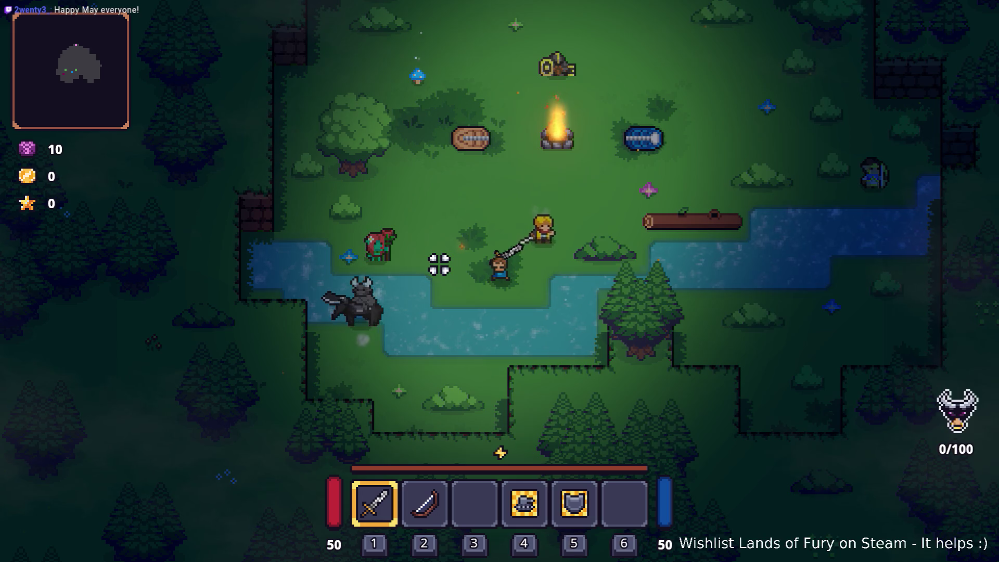
{"action": "key", "text": "d"}
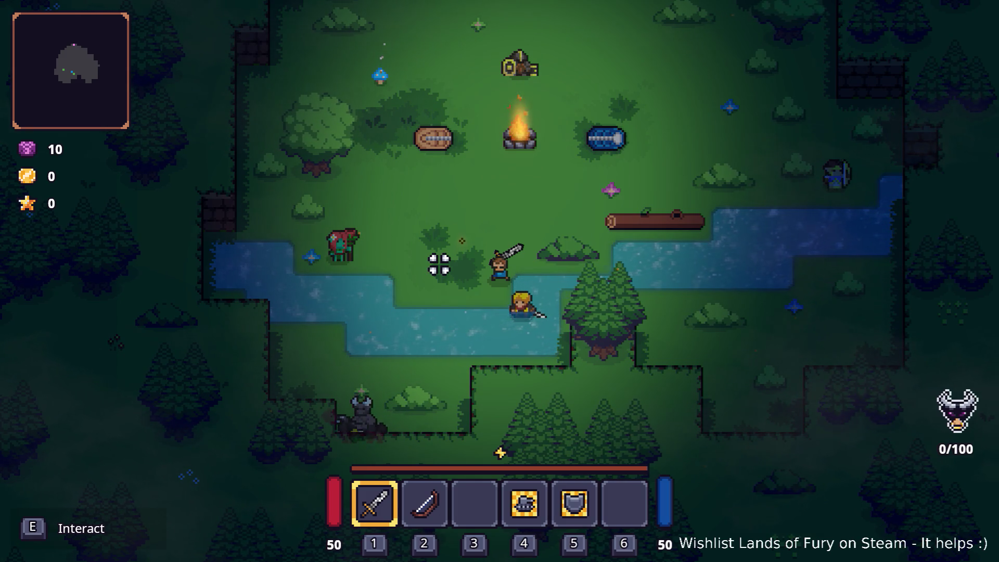
{"action": "key", "text": "alt+Tab"}
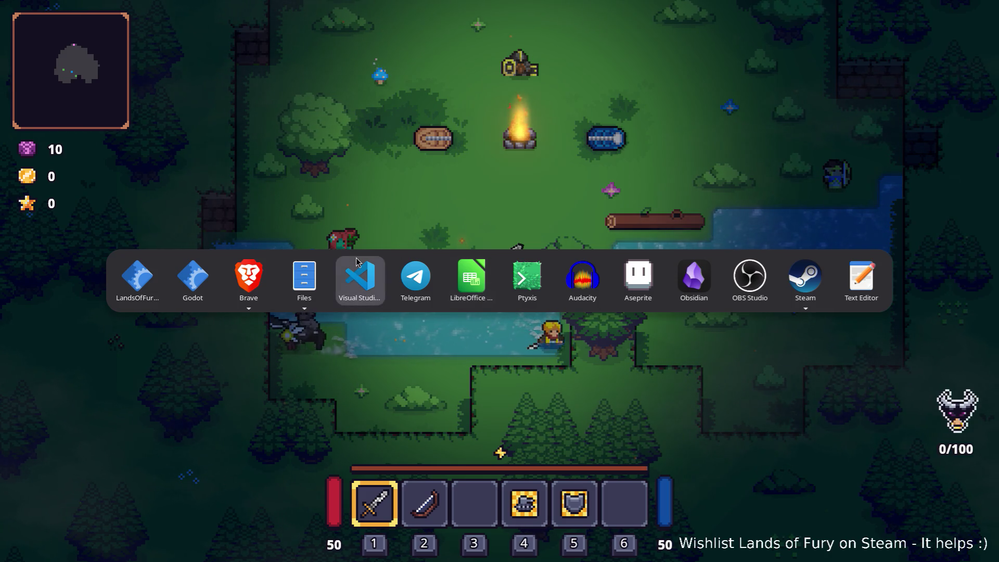
Step: Back in Godot, expand the AttackAction and browse its item-use and detection considerations
{"action": "left_click", "coordinate": [203, 290]}
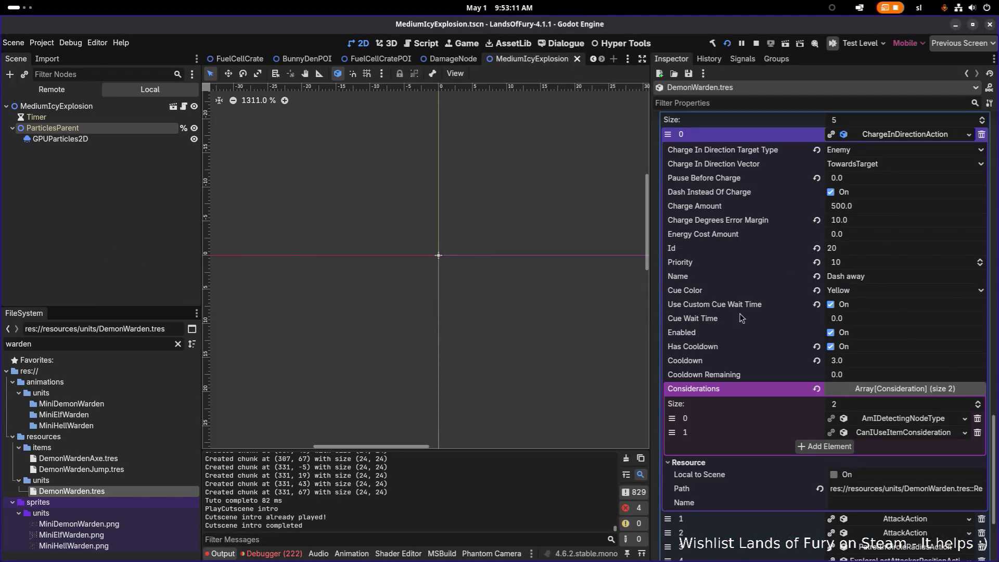
{"action": "scroll", "coordinate": [929, 410], "scroll_direction": "down", "scroll_amount": 3}
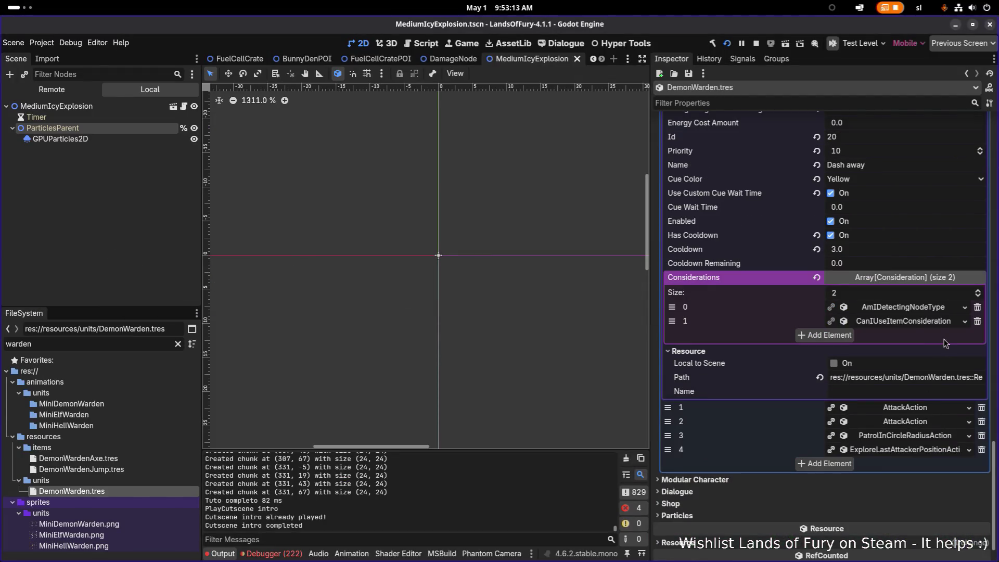
{"action": "left_click", "coordinate": [930, 409]}
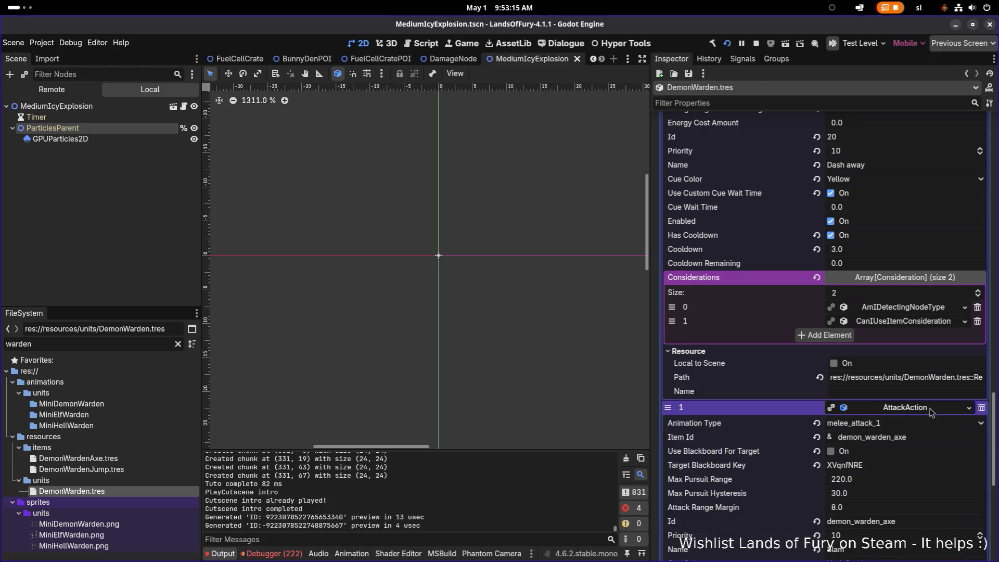
{"action": "scroll", "coordinate": [930, 411], "scroll_direction": "down", "scroll_amount": 6}
{"action": "left_click", "coordinate": [913, 486]}
{"action": "scroll", "coordinate": [913, 489], "scroll_direction": "down", "scroll_amount": 4}
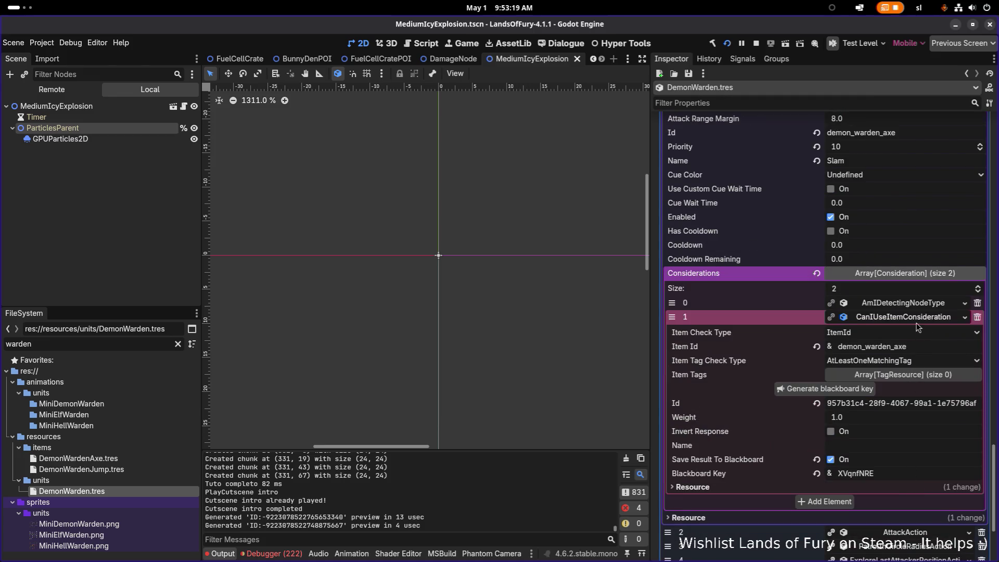
{"action": "left_click", "coordinate": [918, 322]}
{"action": "left_click", "coordinate": [916, 328]}
{"action": "scroll", "coordinate": [916, 333], "scroll_direction": "down", "scroll_amount": 4}
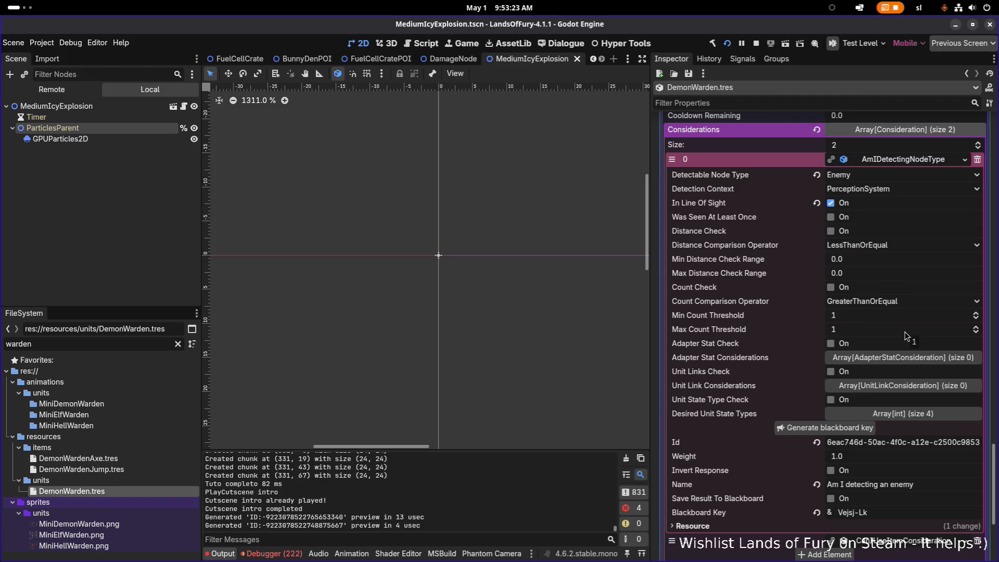
Step: Collapse the actions, then expand the ChargeInDirectionAction and its AmIDetectingNodeType consideration
{"action": "scroll", "coordinate": [905, 335], "scroll_direction": "up", "scroll_amount": 5}
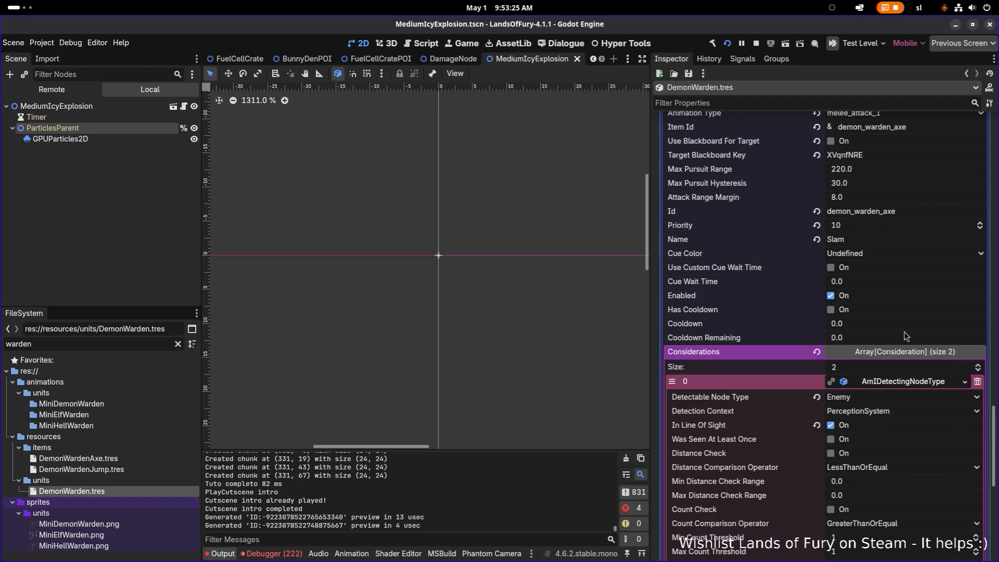
{"action": "scroll", "coordinate": [904, 336], "scroll_direction": "up", "scroll_amount": 2}
{"action": "scroll", "coordinate": [870, 341], "scroll_direction": "up", "scroll_amount": 3}
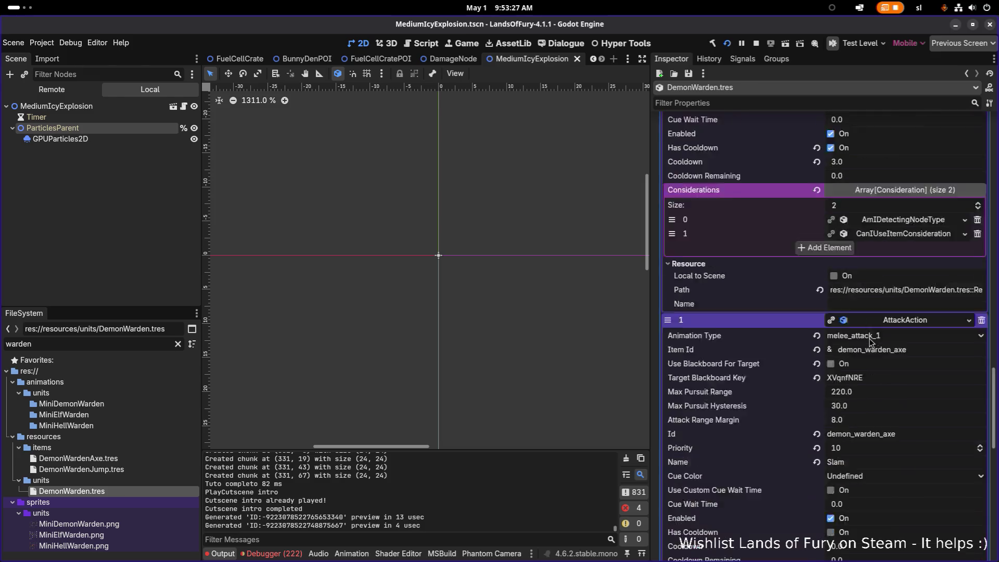
{"action": "scroll", "coordinate": [870, 341], "scroll_direction": "up", "scroll_amount": 4}
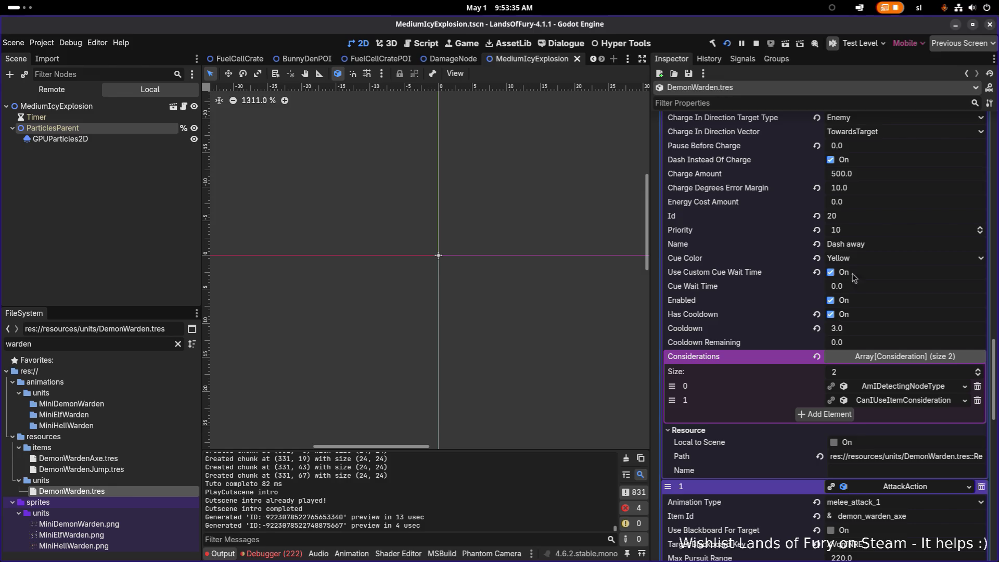
{"action": "scroll", "coordinate": [859, 217], "scroll_direction": "up", "scroll_amount": 1}
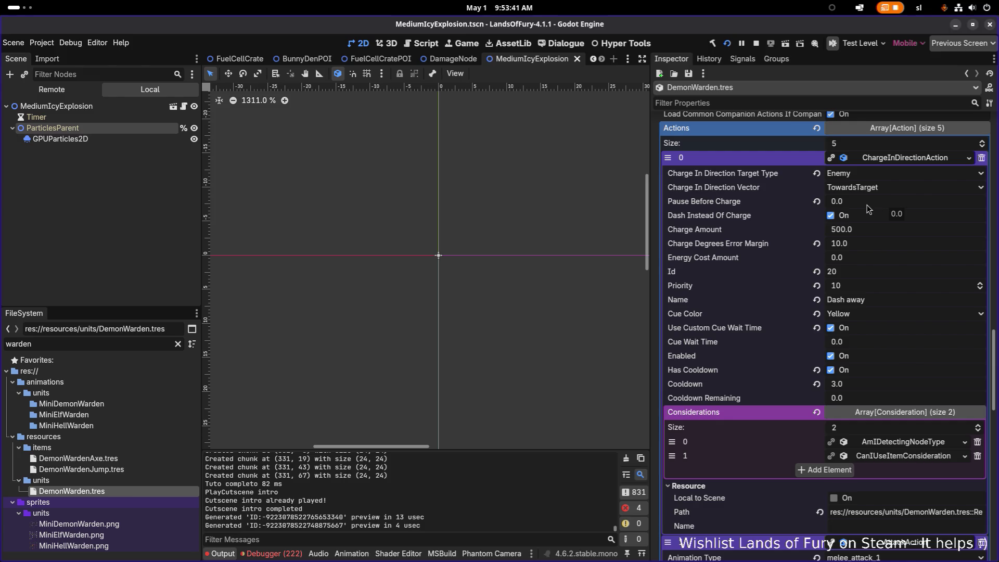
{"action": "left_click", "coordinate": [884, 158]}
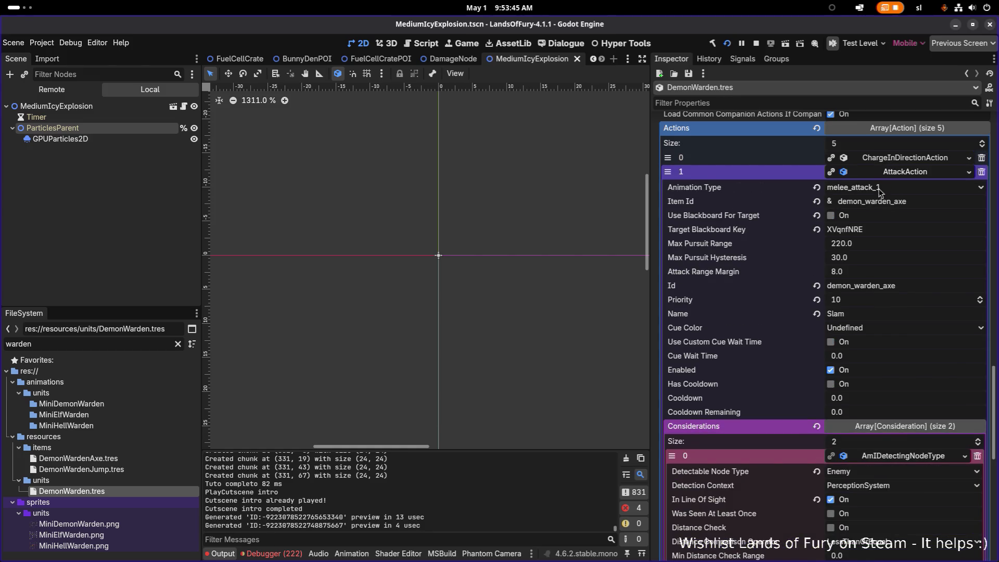
{"action": "left_click", "coordinate": [880, 173]}
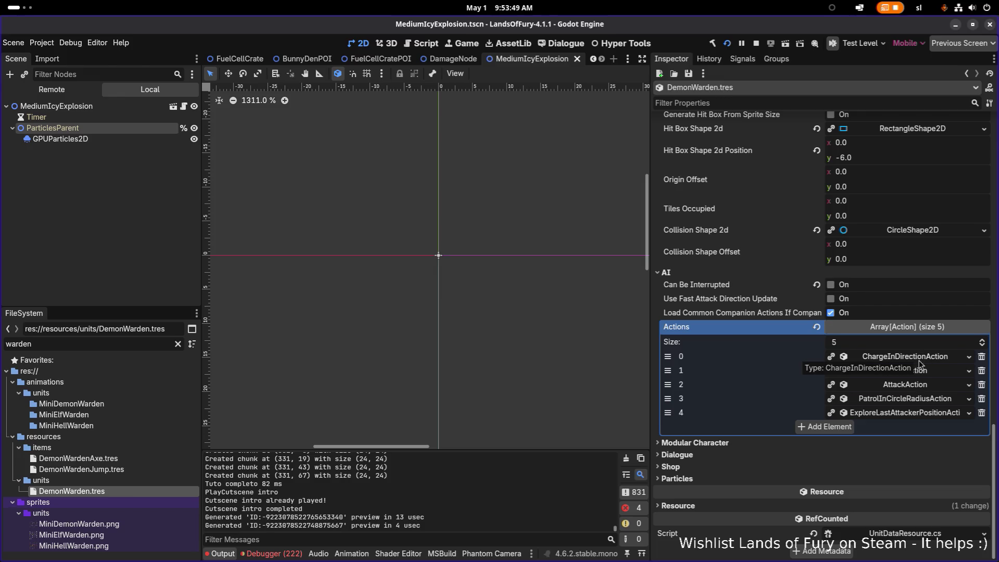
{"action": "left_click", "coordinate": [919, 359]}
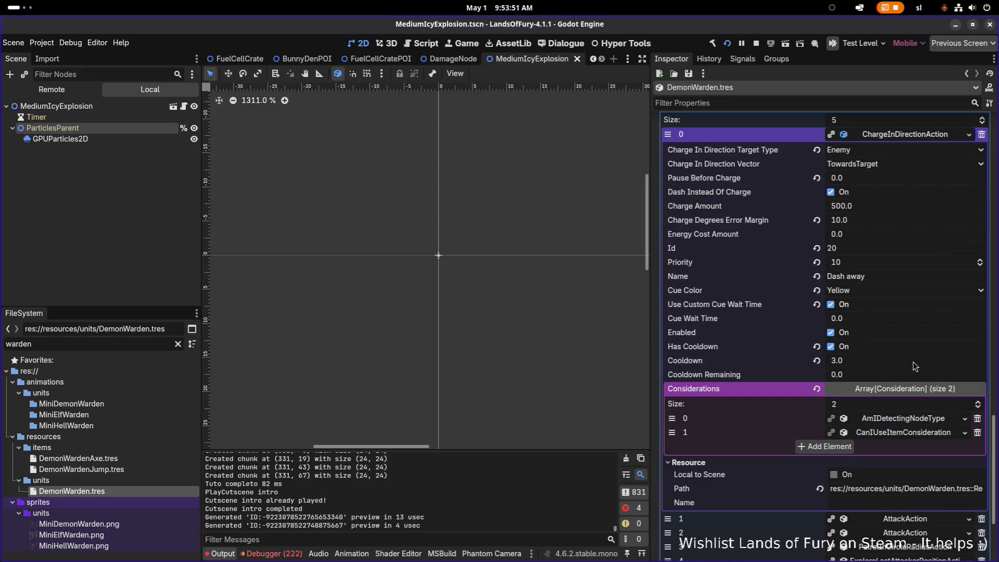
{"action": "left_click", "coordinate": [930, 419]}
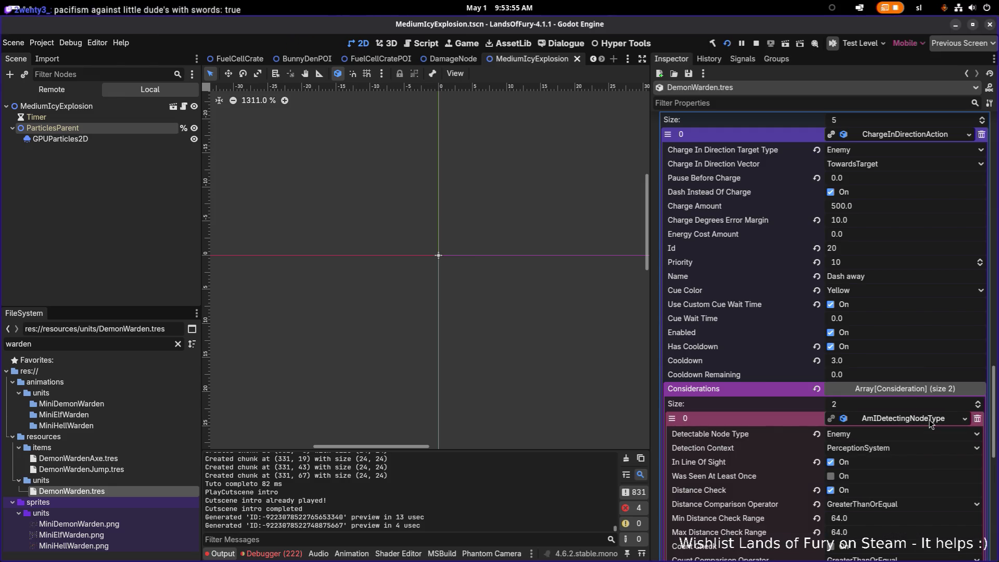
Step: Check the dash's CanIUseItemConsideration and the first AttackAction's detection consideration, then return to 'Dash away'
{"action": "scroll", "coordinate": [931, 423], "scroll_direction": "down", "scroll_amount": 1}
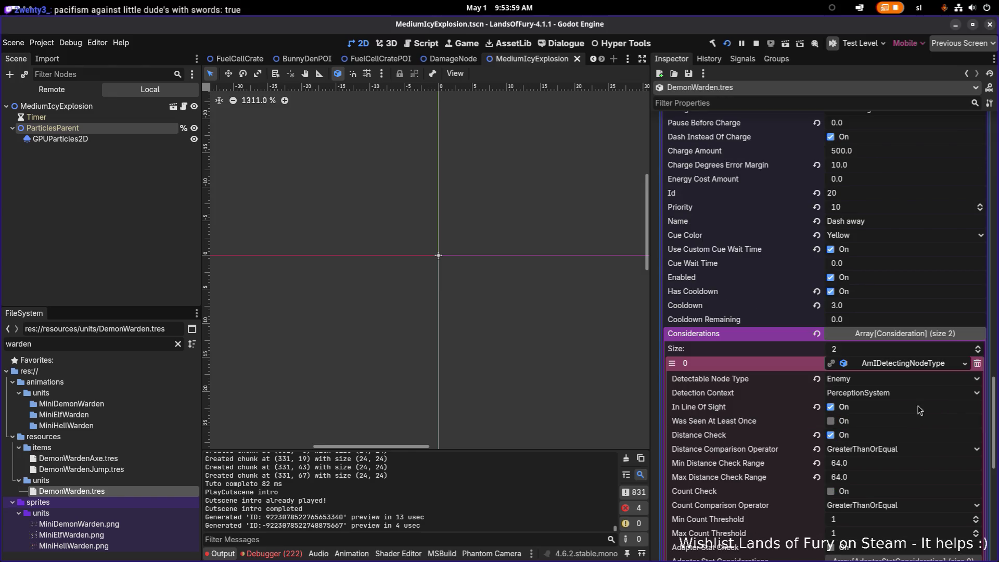
{"action": "left_click", "coordinate": [926, 360]}
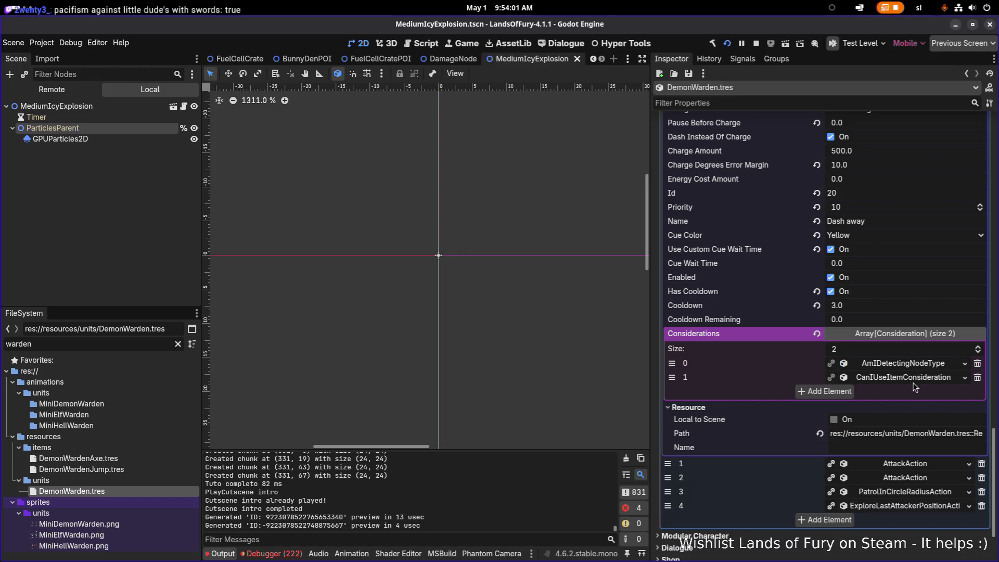
{"action": "left_click", "coordinate": [917, 378]}
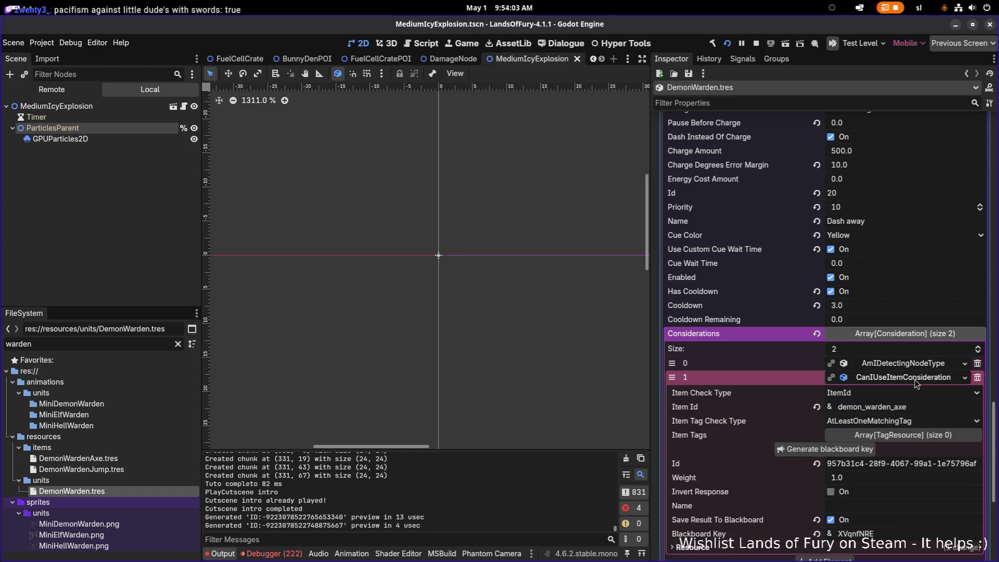
{"action": "left_click", "coordinate": [917, 379]}
{"action": "scroll", "coordinate": [916, 378], "scroll_direction": "down", "scroll_amount": 2}
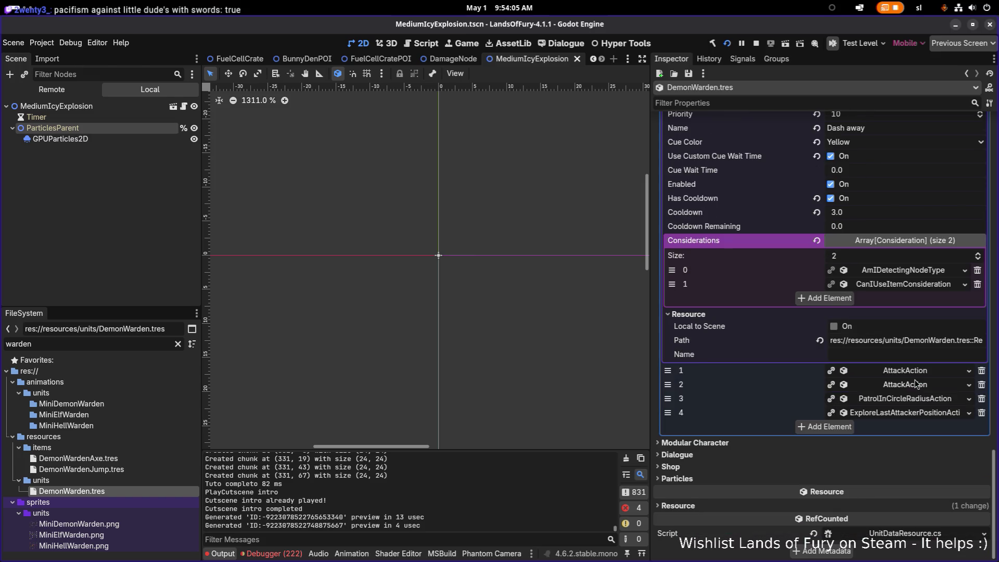
{"action": "left_click", "coordinate": [917, 371]}
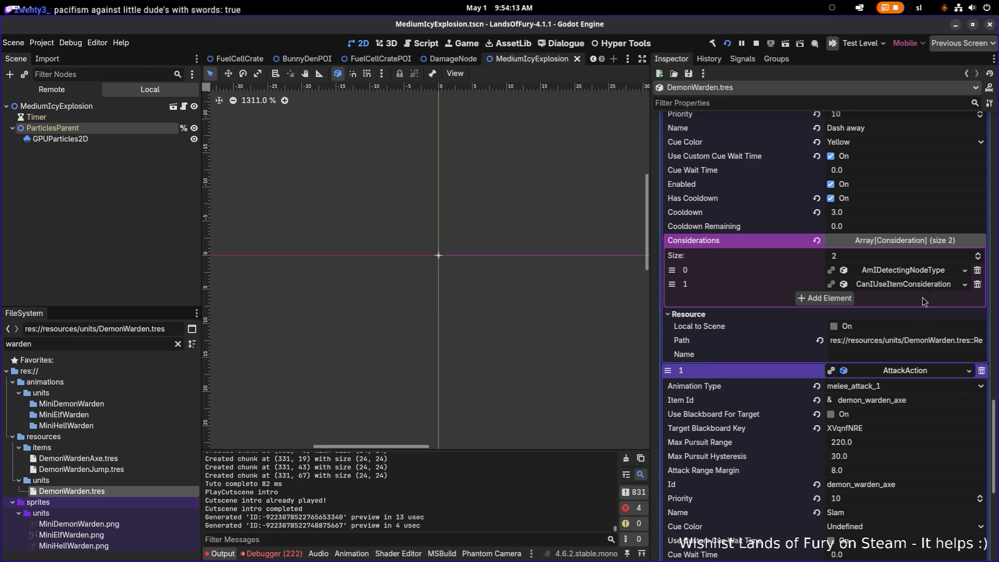
{"action": "left_click", "coordinate": [927, 271]}
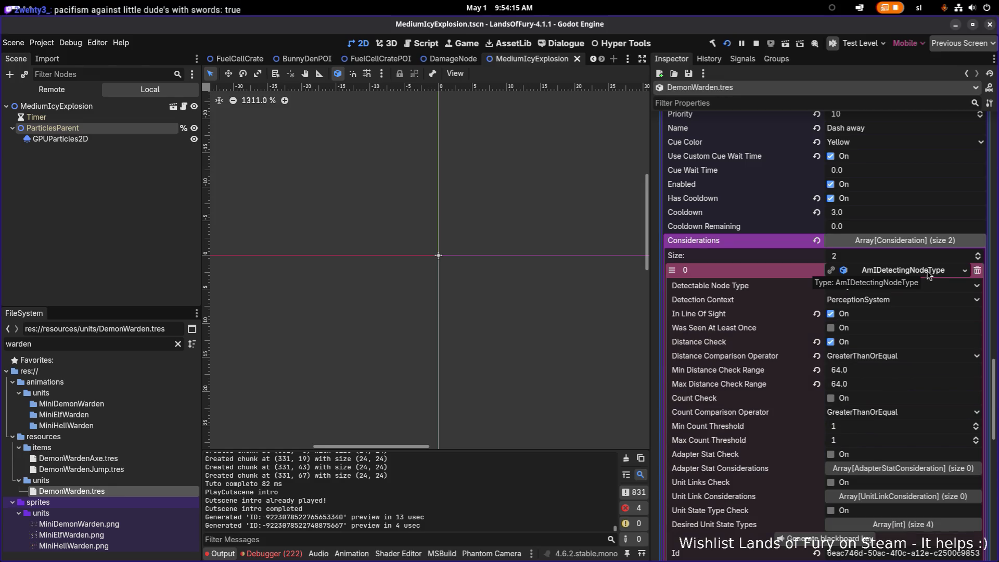
{"action": "left_click", "coordinate": [929, 271]}
{"action": "left_click", "coordinate": [929, 271]}
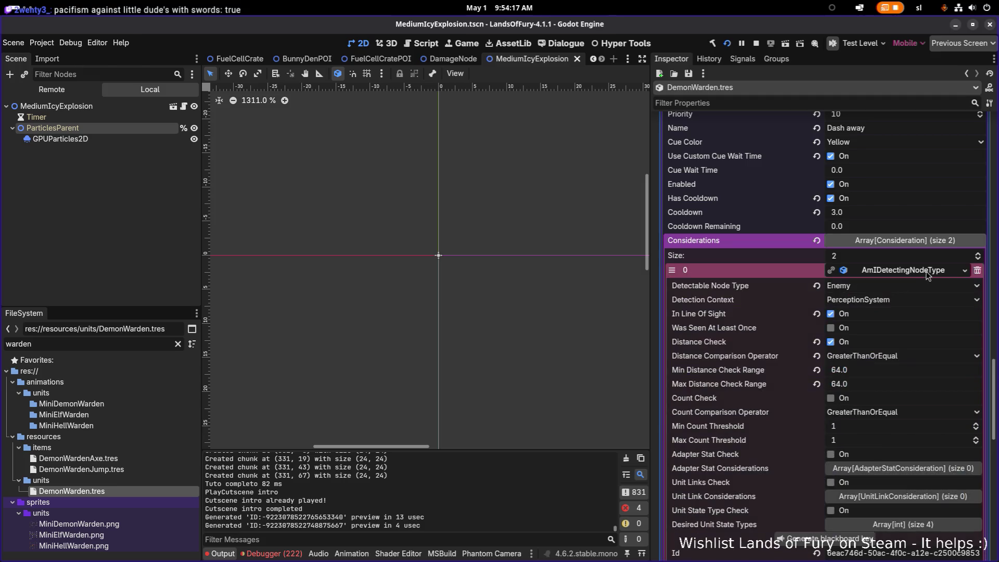
{"action": "scroll", "coordinate": [796, 265], "scroll_direction": "up", "scroll_amount": 3}
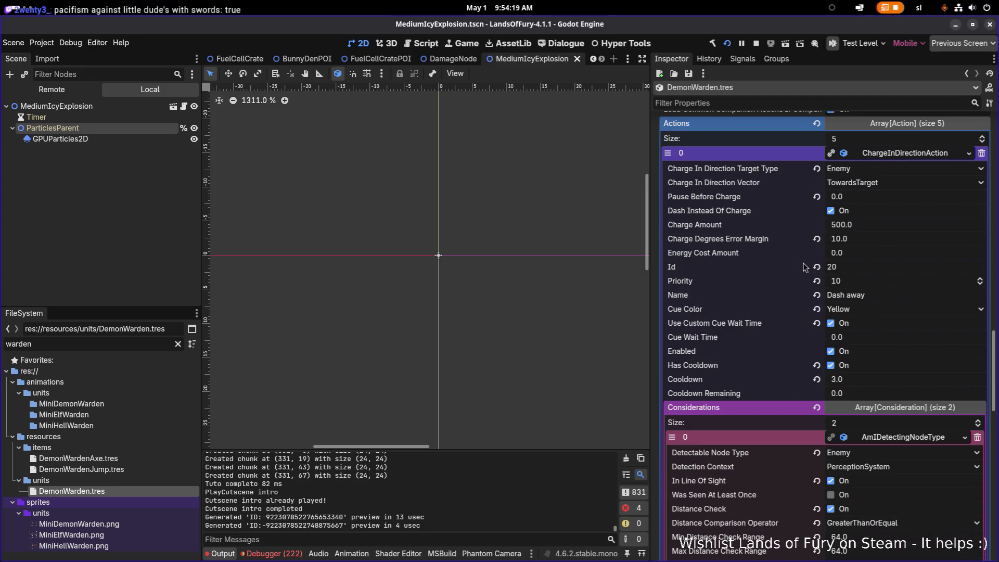
Step: Rename the dash action to 'Dash towards' with Id 'dash' and Priority 20, save, and run the game
{"action": "double_click", "coordinate": [866, 295]}
{"action": "type", "text": "towards"}
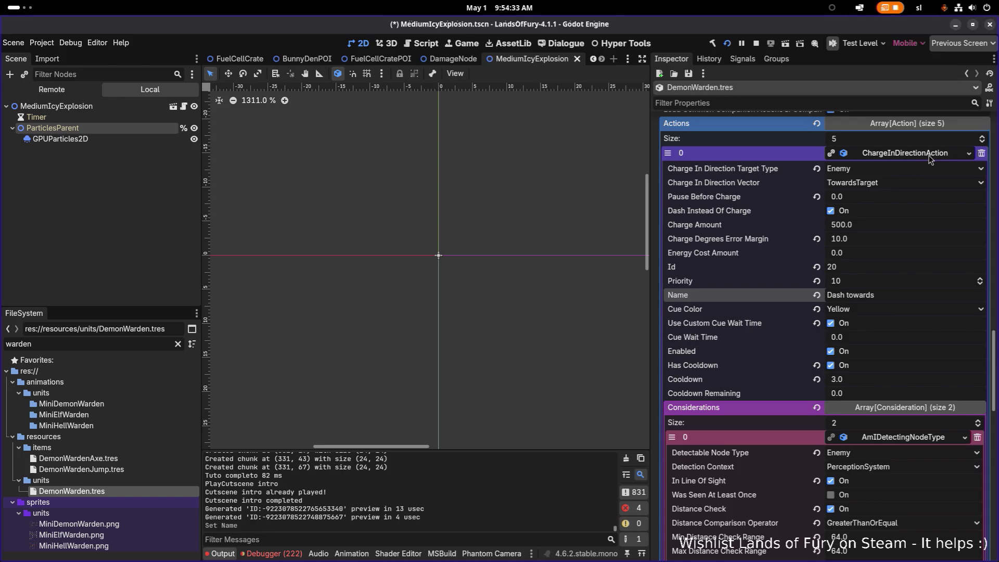
{"action": "left_click", "coordinate": [875, 266]}
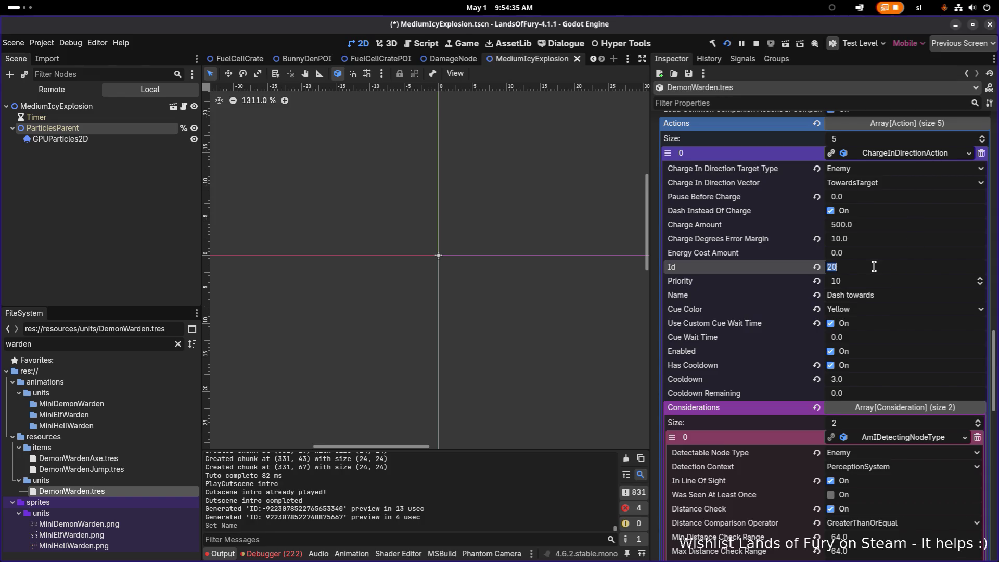
{"action": "type", "text": "dash"}
{"action": "left_click", "coordinate": [866, 281]}
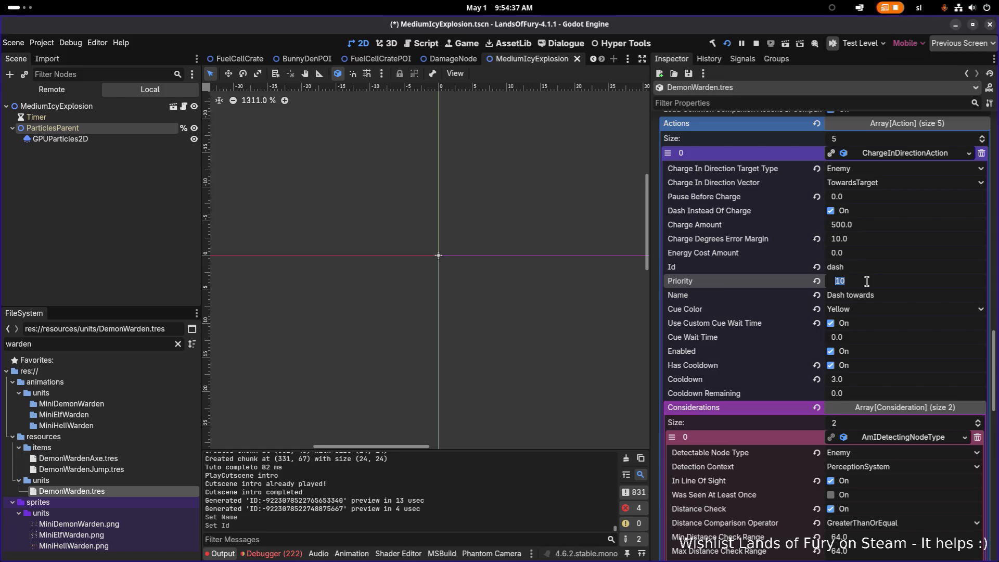
{"action": "type", "text": "20"}
{"action": "key", "text": "Return"}
{"action": "key", "text": "ctrl+s"}
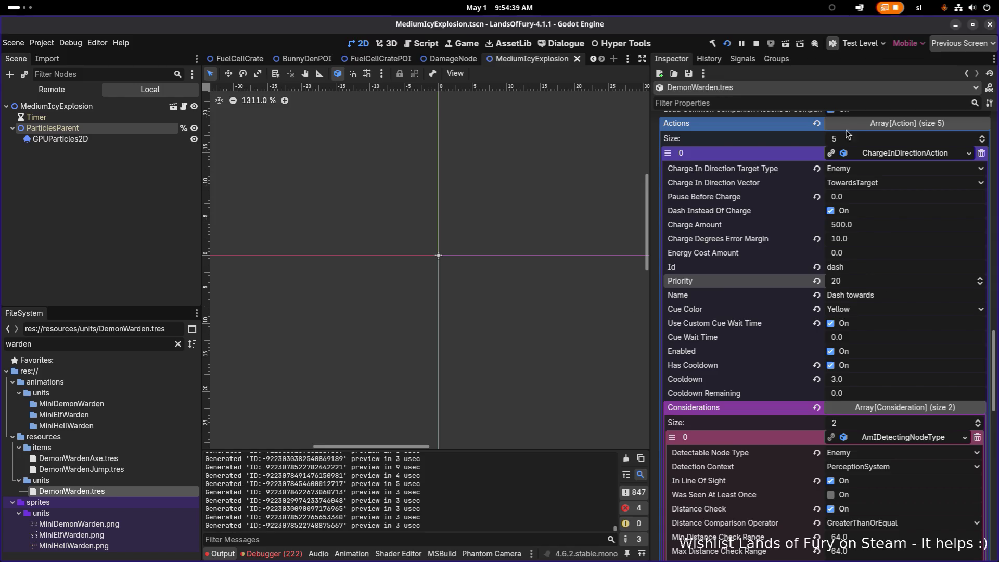
{"action": "left_click", "coordinate": [727, 44]}
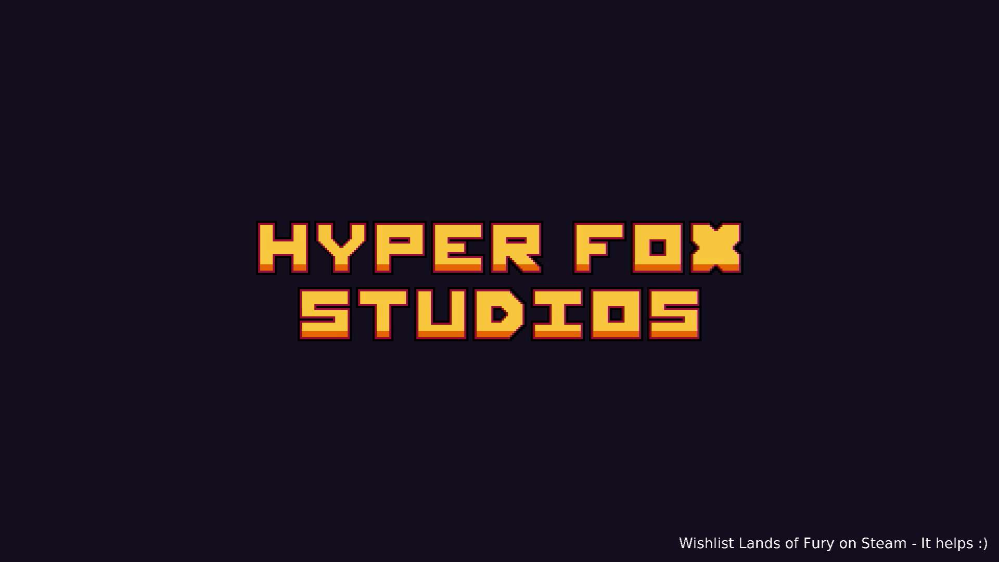
Step: Skip the splash, walk the hero around the clearing, then quit to desktop
{"action": "key", "text": "Return"}
{"action": "key", "text": "Return"}
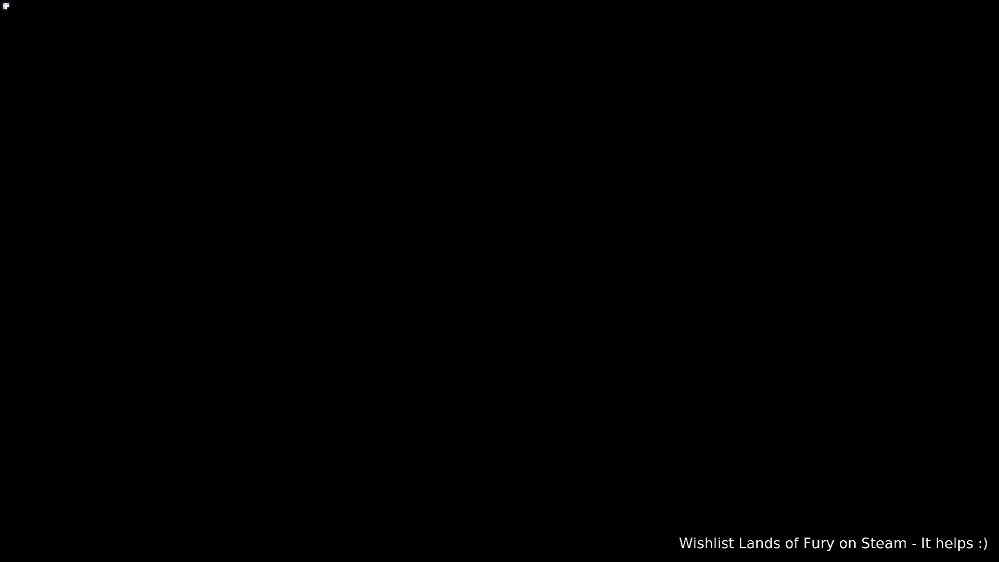
{"action": "key", "text": "w"}
{"action": "key", "text": "d"}
{"action": "key", "text": "w"}
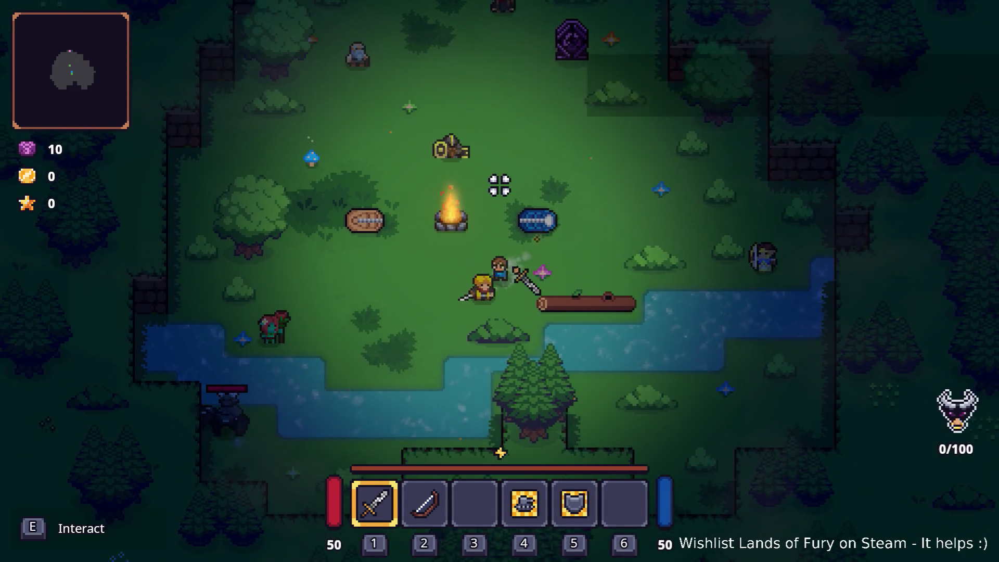
{"action": "key", "text": "w"}
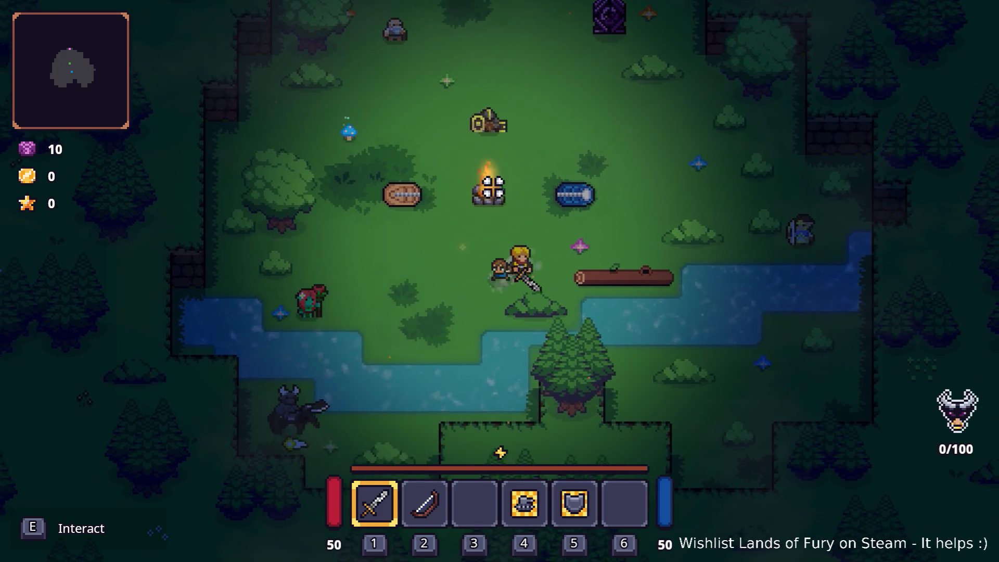
{"action": "key", "text": "s"}
{"action": "key", "text": "a"}
{"action": "key", "text": "a"}
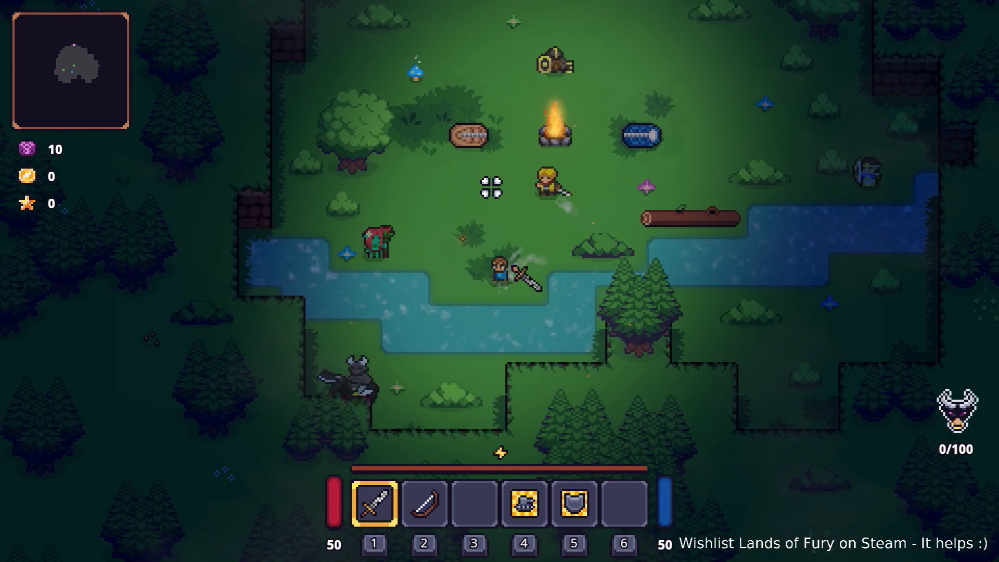
{"action": "key", "text": "a"}
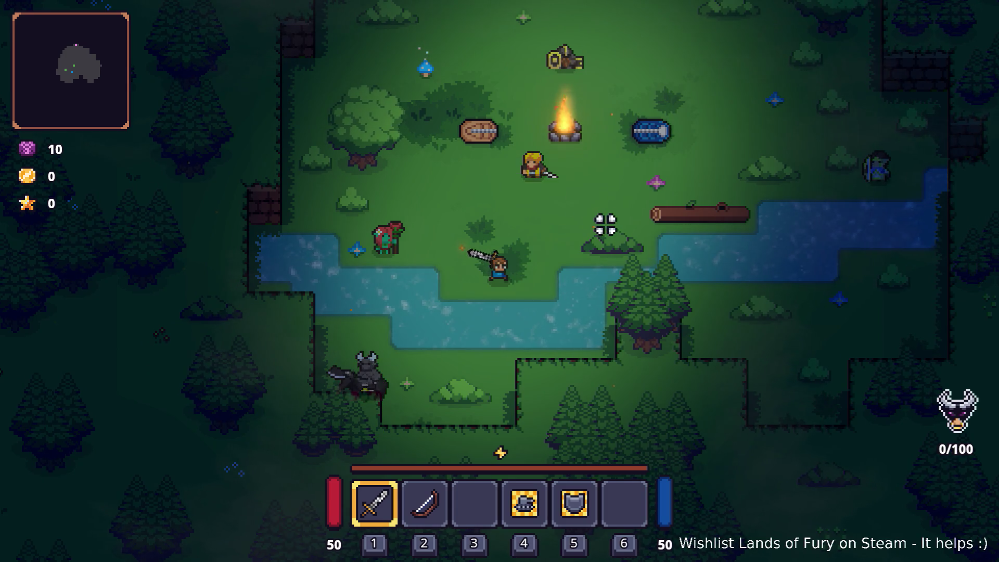
{"action": "key", "text": "Escape"}
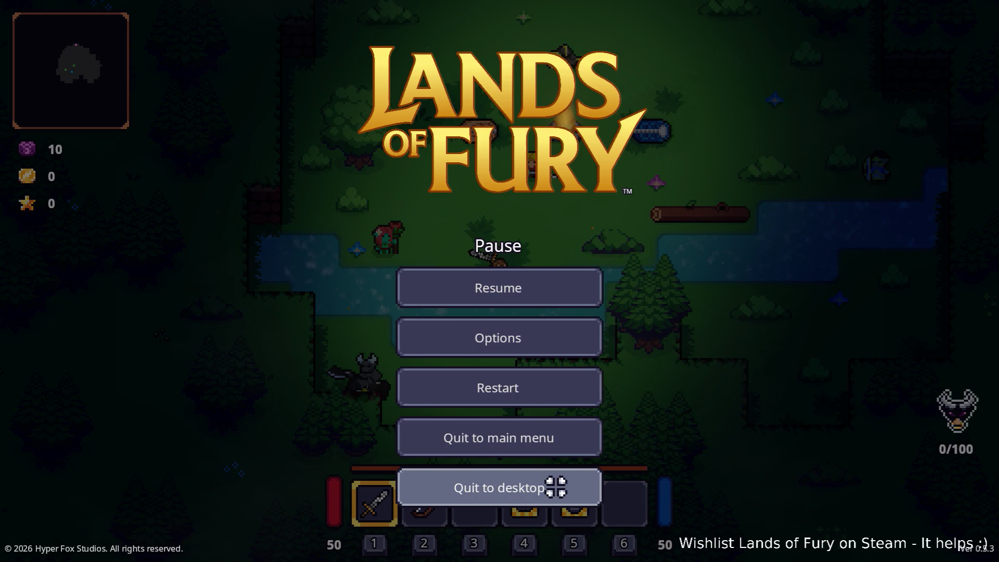
{"action": "left_click", "coordinate": [556, 486]}
Step: Open Unit.tscn via quick scene search 'un' and select its LightSystem node
{"action": "key", "text": "ctrl+shift+o"}
{"action": "type", "text": "un"}
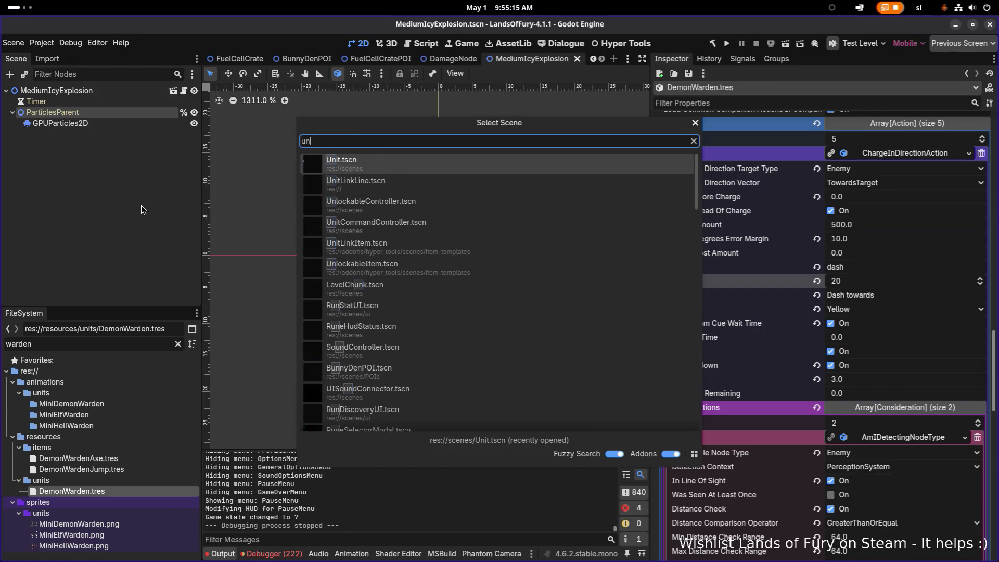
{"action": "key", "text": "Return"}
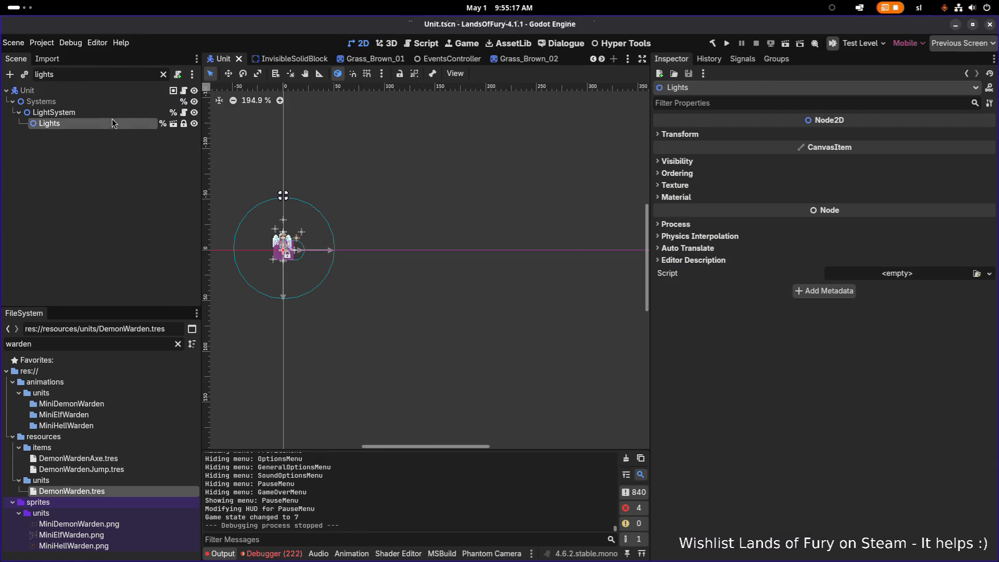
{"action": "left_click", "coordinate": [78, 112]}
{"action": "left_click", "coordinate": [164, 74]}
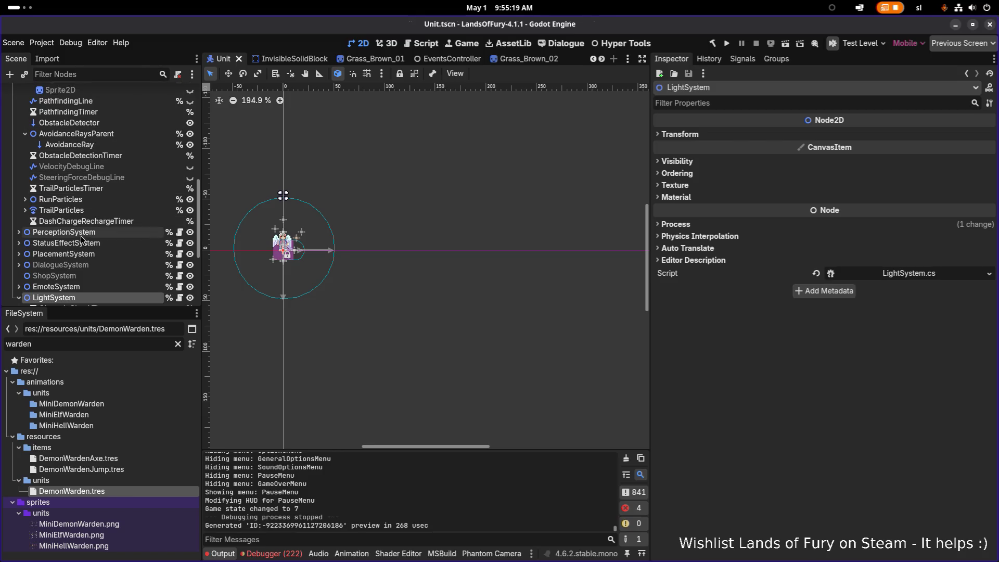
Step: Set the AIBrain node's Debug Mode to AllUnits, then open DemonWarden.tres
{"action": "scroll", "coordinate": [82, 238], "scroll_direction": "down", "scroll_amount": 3}
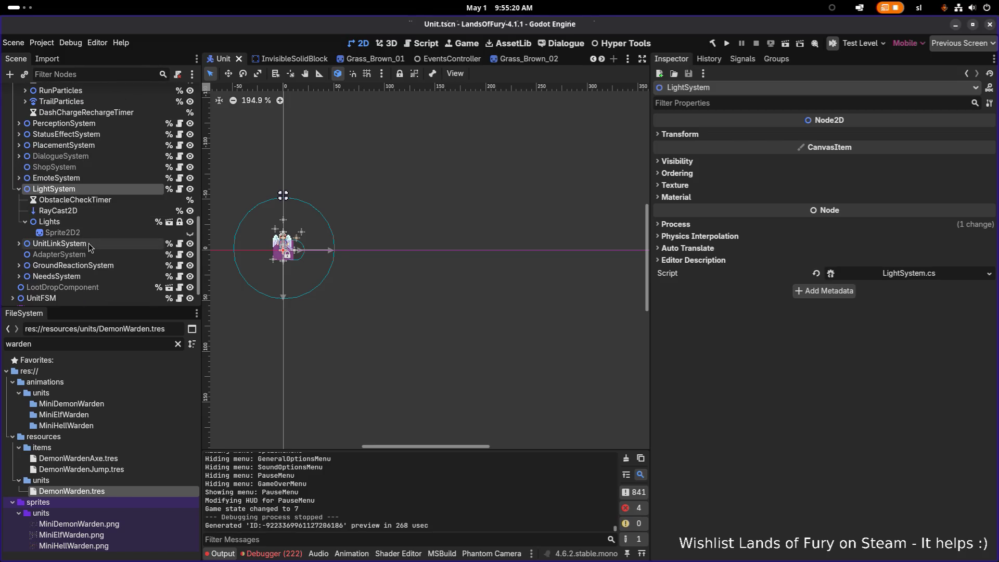
{"action": "scroll", "coordinate": [104, 198], "scroll_direction": "up", "scroll_amount": 5}
{"action": "scroll", "coordinate": [104, 198], "scroll_direction": "down", "scroll_amount": 1}
{"action": "left_click", "coordinate": [104, 195]}
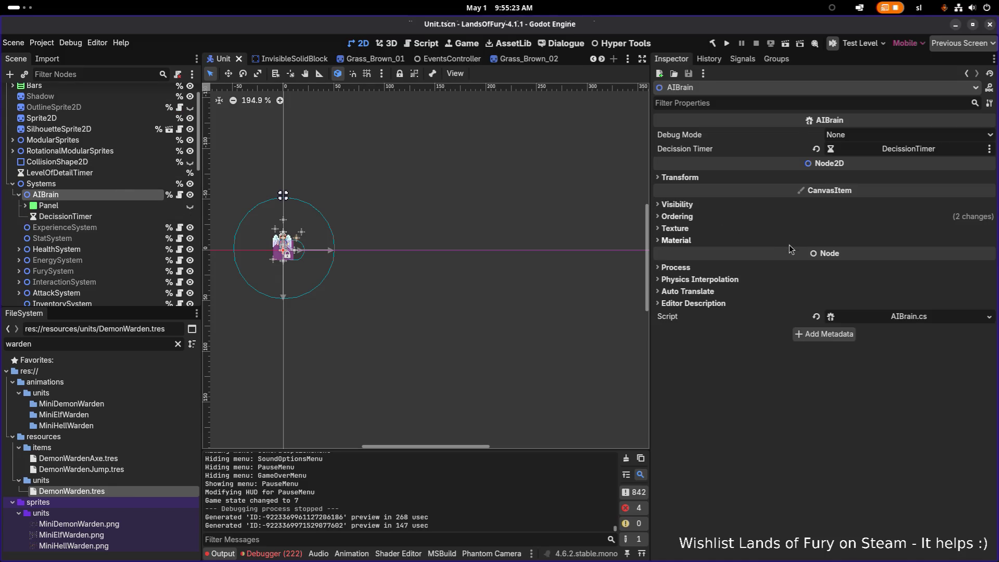
{"action": "left_click", "coordinate": [910, 135]}
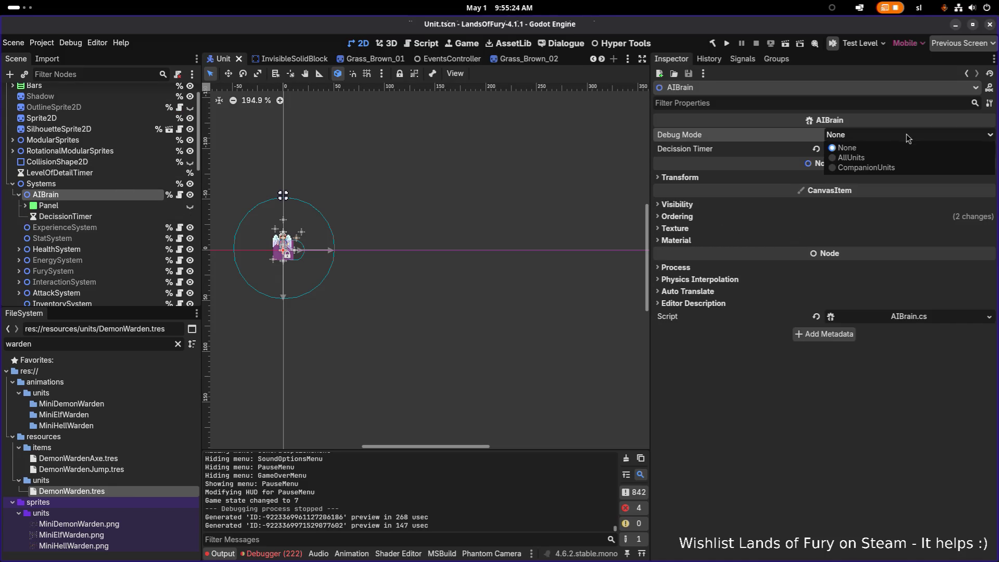
{"action": "left_click", "coordinate": [894, 159]}
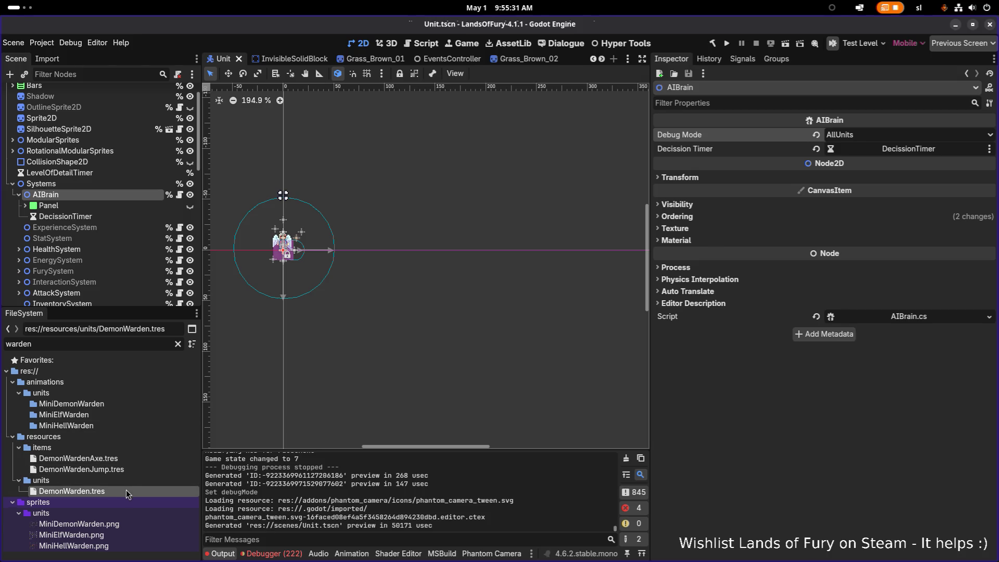
{"action": "left_click", "coordinate": [139, 491]}
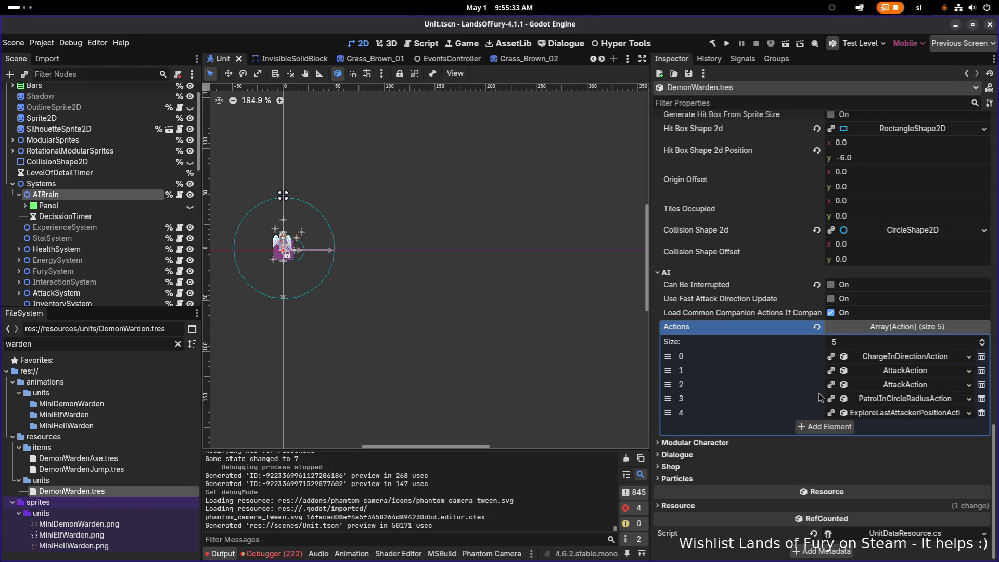
Step: Expand the dash's demon_warden_axe item-use consideration and turn off Save Result To Blackboard
{"action": "left_click", "coordinate": [921, 358]}
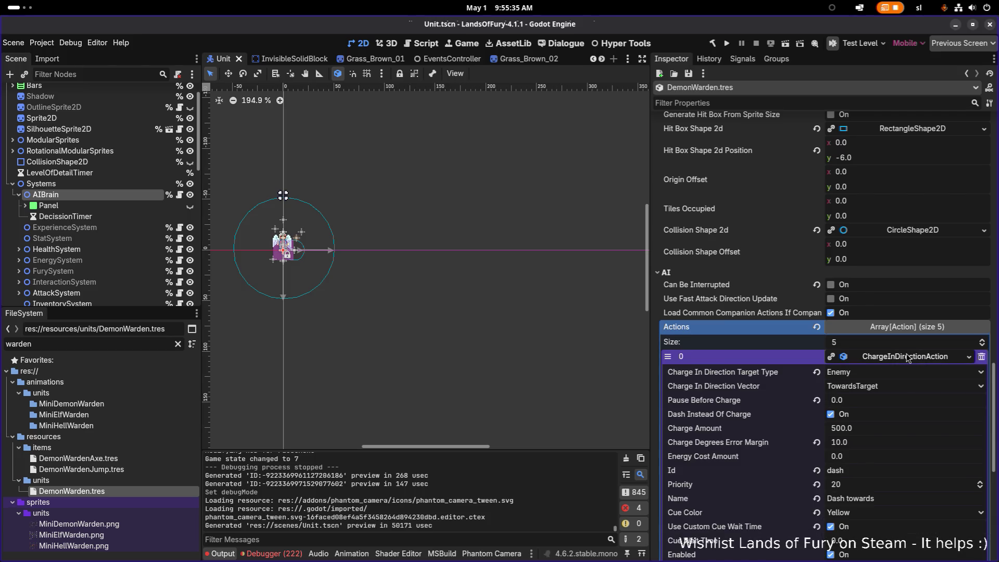
{"action": "scroll", "coordinate": [898, 349], "scroll_direction": "down", "scroll_amount": 5}
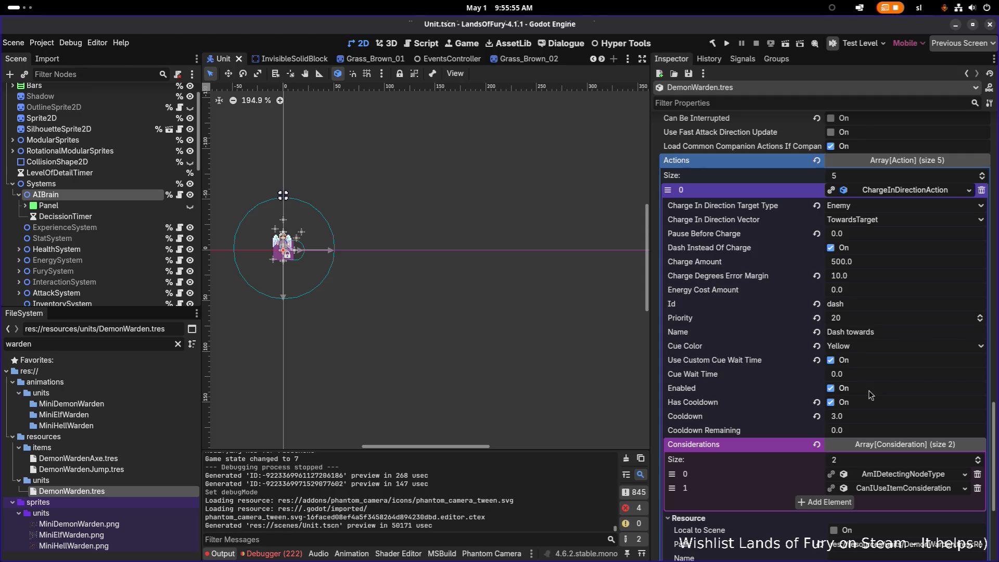
{"action": "scroll", "coordinate": [907, 405], "scroll_direction": "down", "scroll_amount": 5}
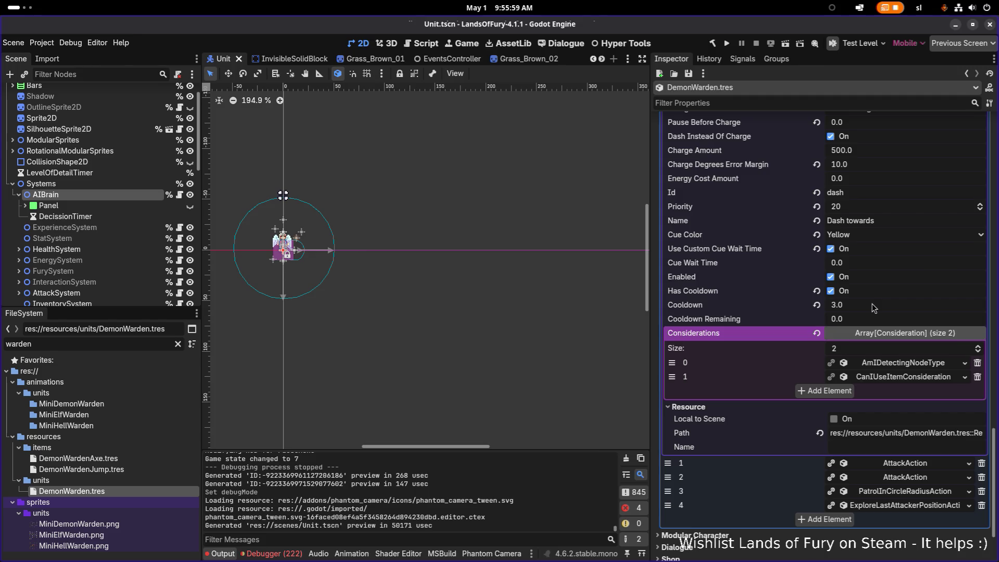
{"action": "scroll", "coordinate": [874, 305], "scroll_direction": "down", "scroll_amount": 4}
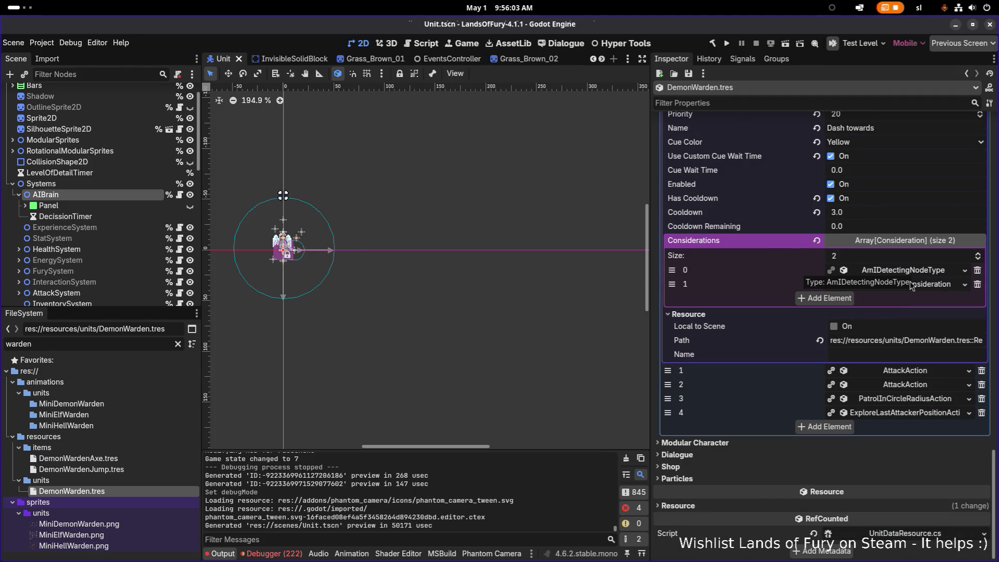
{"action": "left_click", "coordinate": [902, 286]}
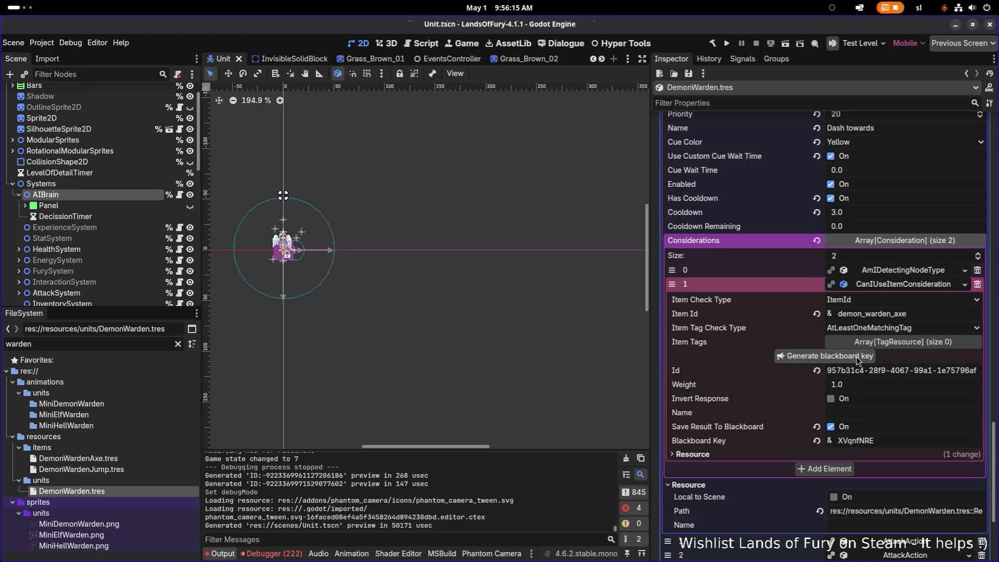
{"action": "left_click", "coordinate": [831, 426]}
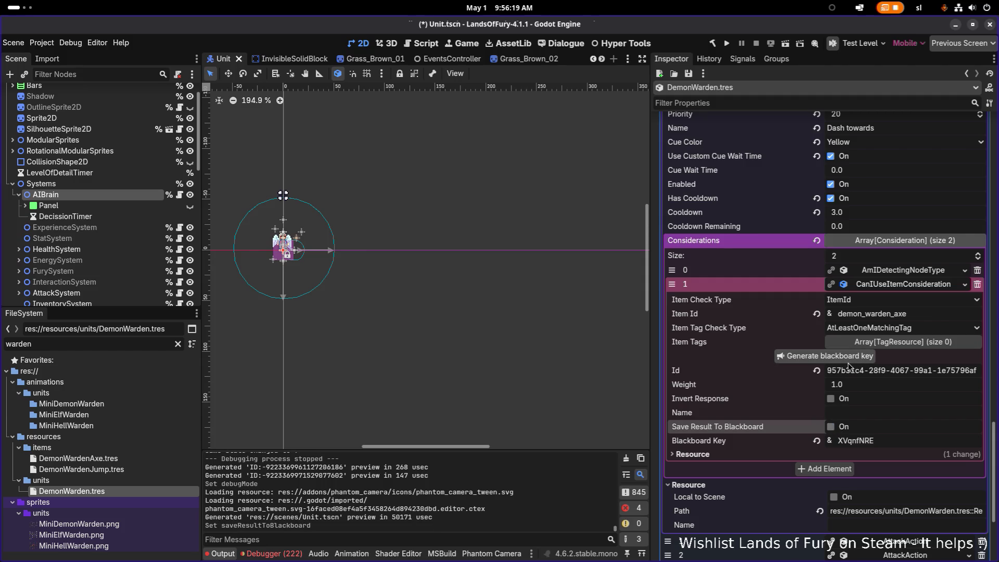
Step: Generate a blackboard key for the enemy-detection consideration, enable saving, and copy the key
{"action": "left_click", "coordinate": [906, 270]}
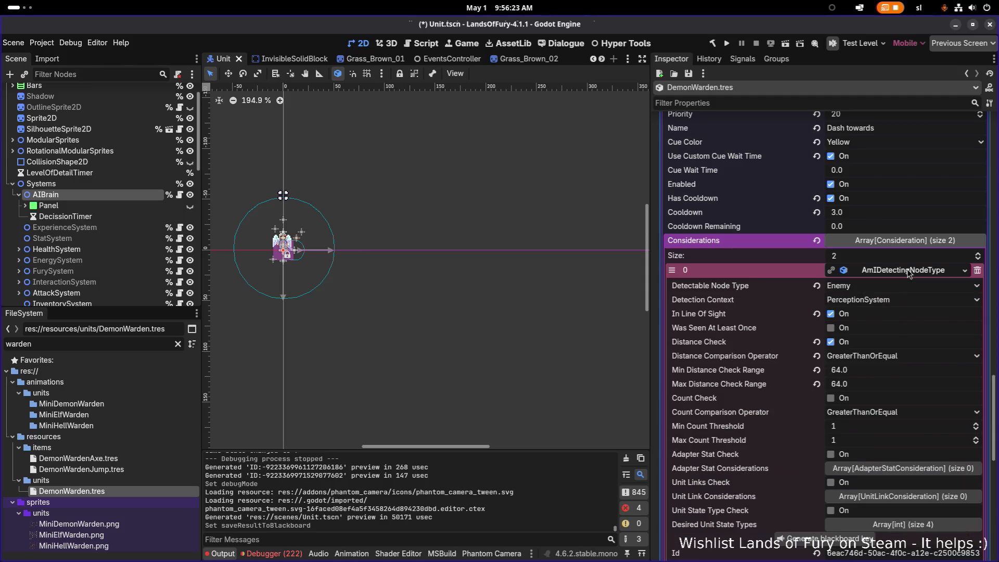
{"action": "scroll", "coordinate": [889, 353], "scroll_direction": "down", "scroll_amount": 2}
{"action": "scroll", "coordinate": [887, 357], "scroll_direction": "down", "scroll_amount": 3}
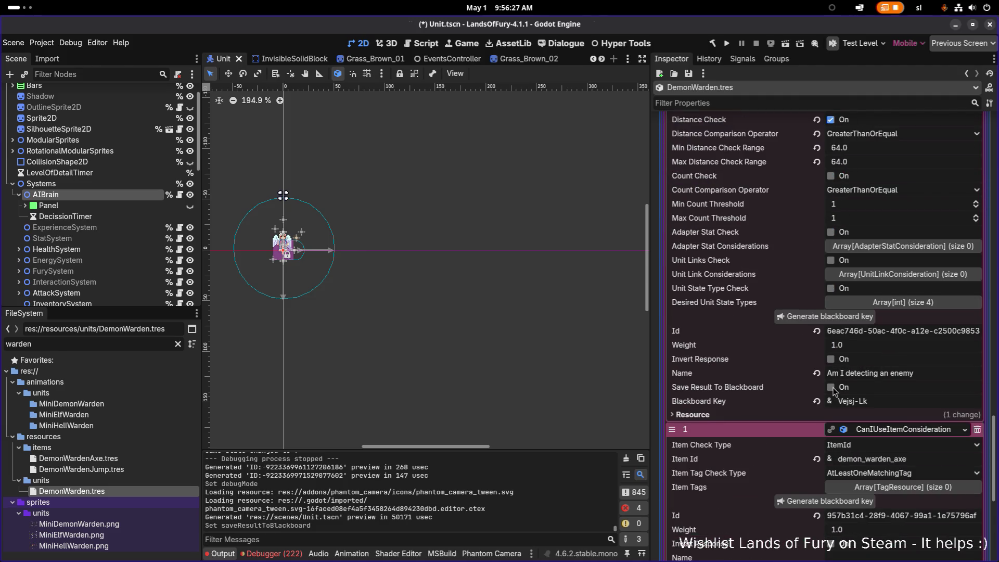
{"action": "left_click", "coordinate": [855, 319]}
{"action": "left_click", "coordinate": [841, 388]}
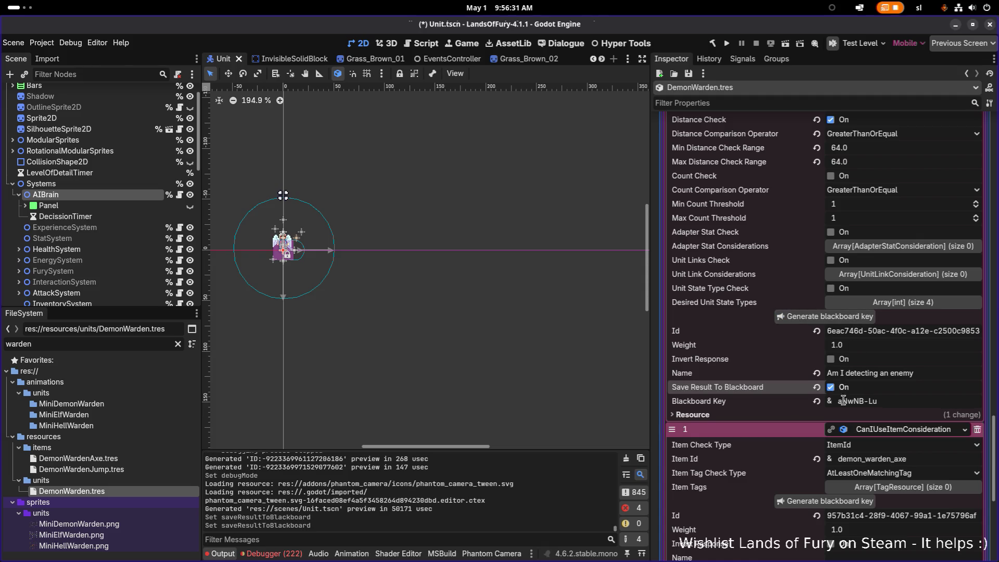
{"action": "triple_click", "coordinate": [878, 401]}
{"action": "right_click", "coordinate": [877, 405]}
{"action": "left_click", "coordinate": [885, 426]}
Step: Turn Save Result To Blackboard back off on the enemy-detection consideration
{"action": "scroll", "coordinate": [853, 365], "scroll_direction": "up", "scroll_amount": 5}
{"action": "scroll", "coordinate": [902, 198], "scroll_direction": "up", "scroll_amount": 2}
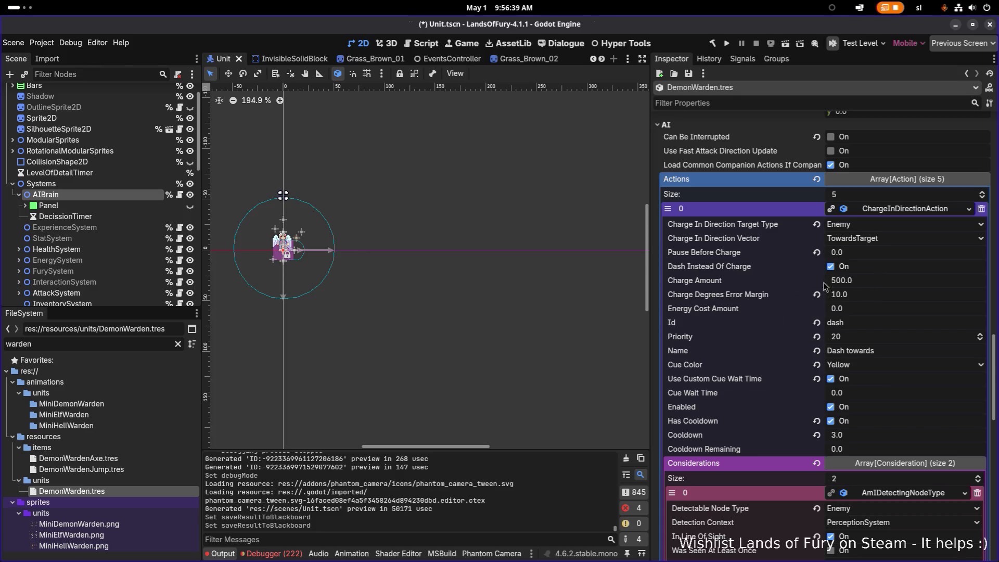
{"action": "scroll", "coordinate": [835, 290], "scroll_direction": "down", "scroll_amount": 2}
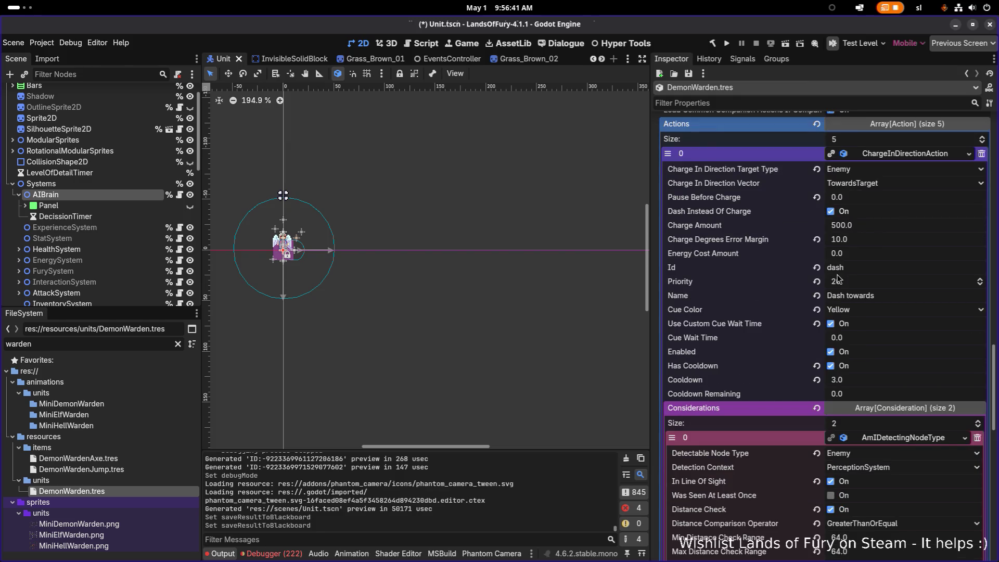
{"action": "scroll", "coordinate": [853, 330], "scroll_direction": "down", "scroll_amount": 8}
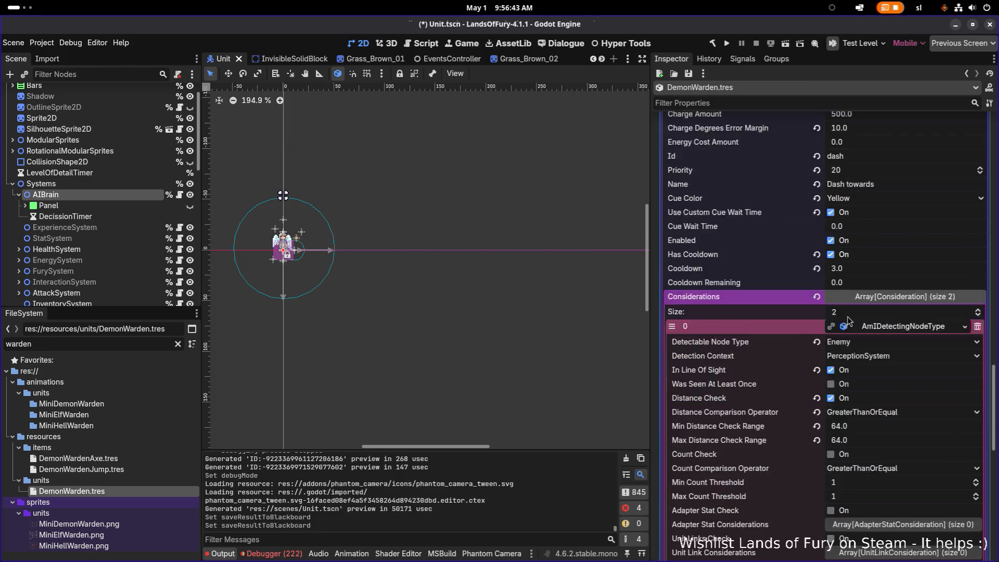
{"action": "scroll", "coordinate": [843, 371], "scroll_direction": "down", "scroll_amount": 6}
{"action": "left_click", "coordinate": [830, 389]}
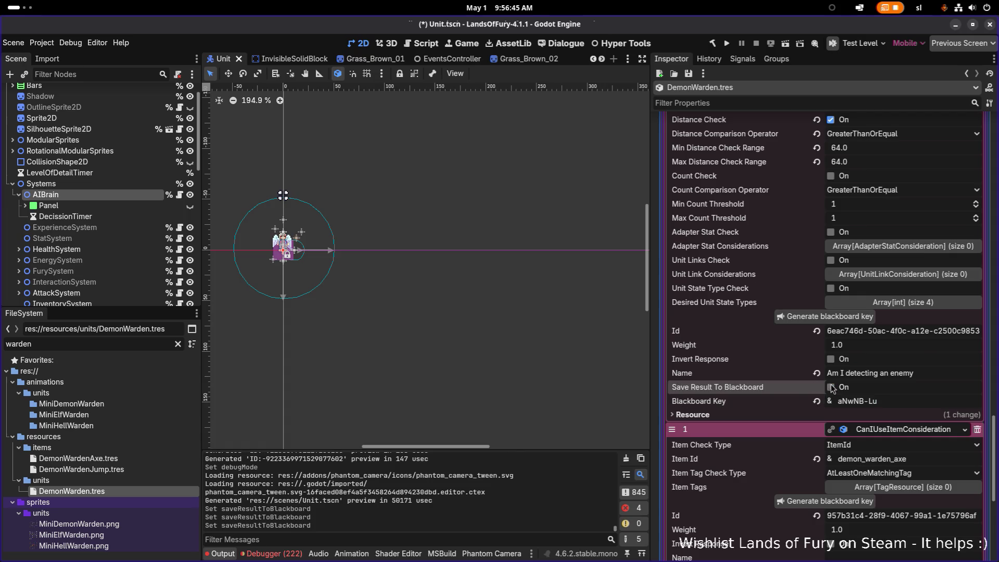
Step: Review the Slam attack's detection and item-use considerations, then save the scene
{"action": "scroll", "coordinate": [853, 368], "scroll_direction": "down", "scroll_amount": 4}
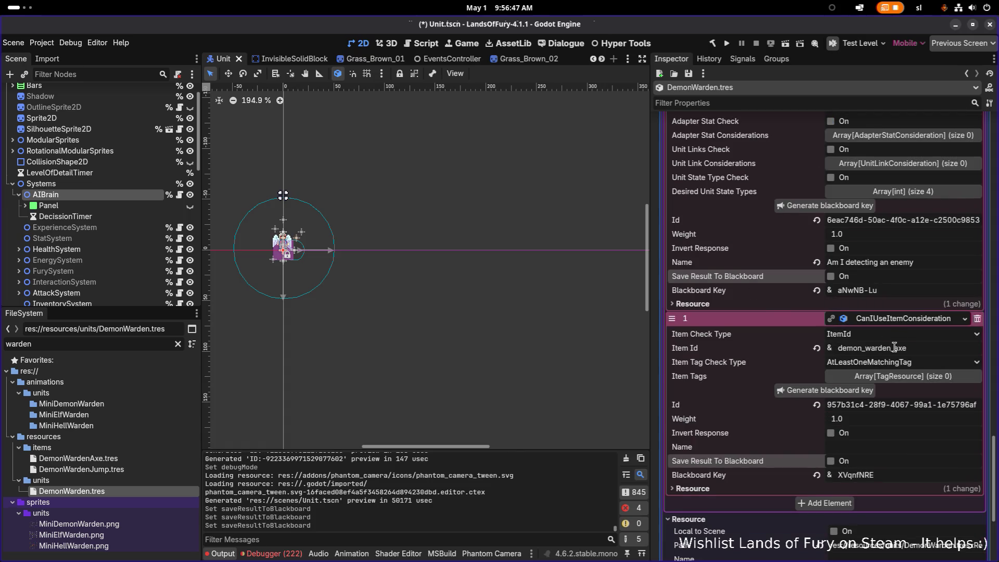
{"action": "scroll", "coordinate": [894, 347], "scroll_direction": "down", "scroll_amount": 6}
{"action": "left_click", "coordinate": [903, 409]}
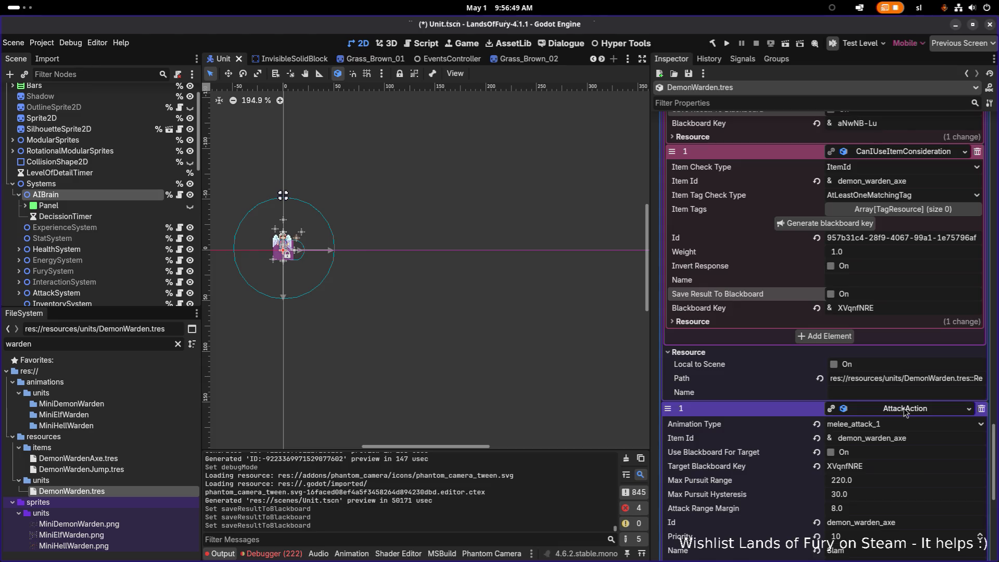
{"action": "scroll", "coordinate": [904, 412], "scroll_direction": "down", "scroll_amount": 4}
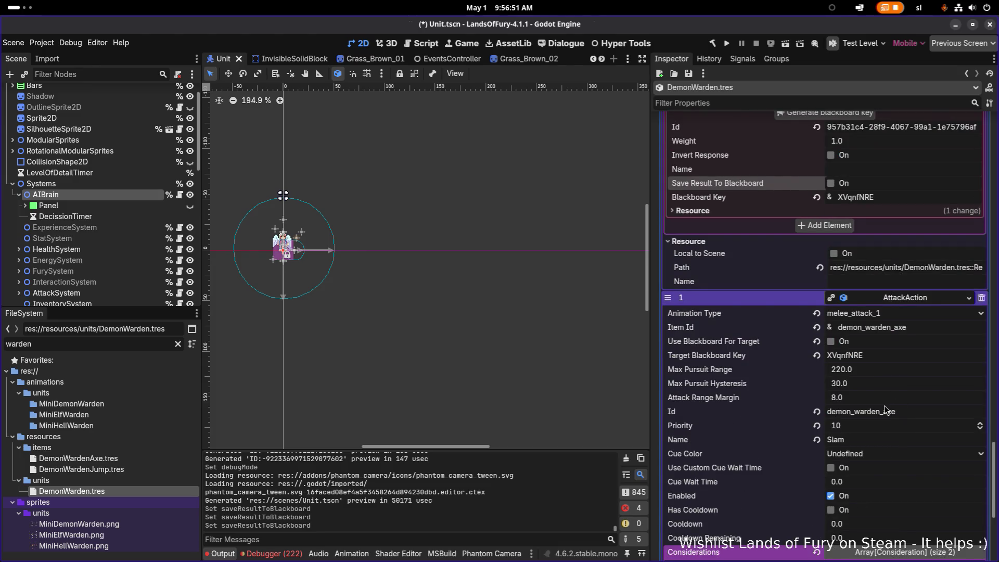
{"action": "scroll", "coordinate": [886, 409], "scroll_direction": "down", "scroll_amount": 4}
{"action": "left_click", "coordinate": [901, 441]}
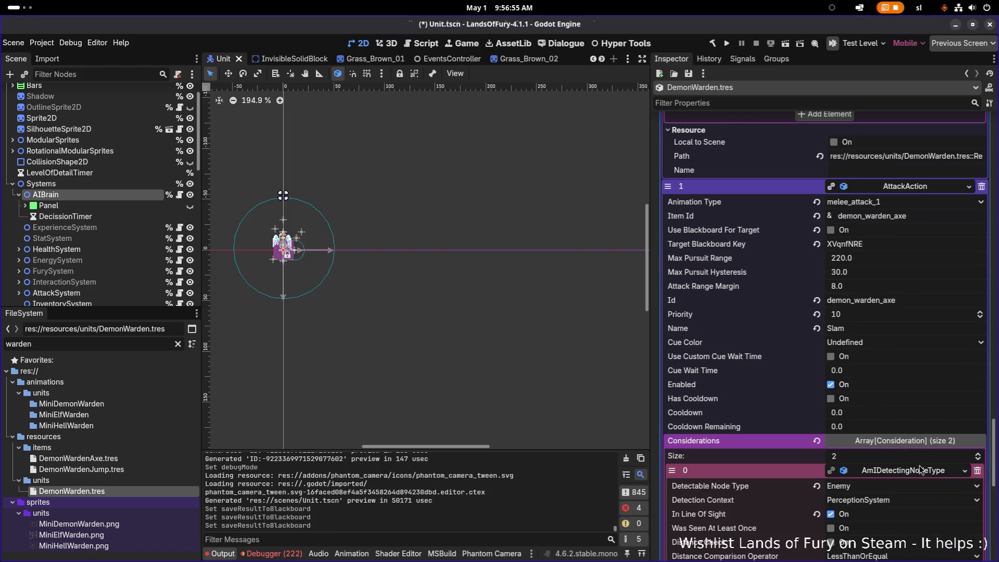
{"action": "left_click", "coordinate": [921, 471]}
{"action": "scroll", "coordinate": [916, 439], "scroll_direction": "down", "scroll_amount": 4}
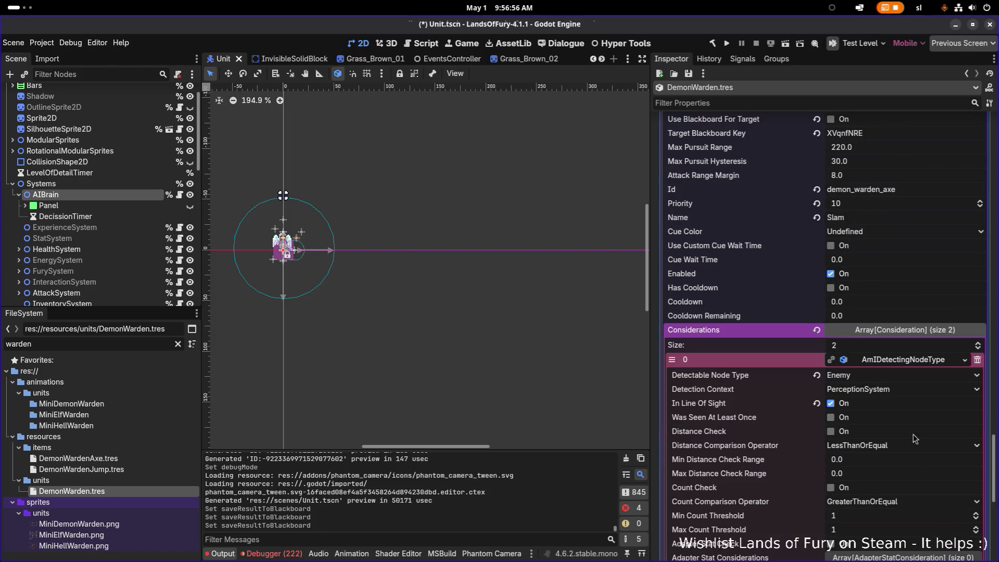
{"action": "left_click", "coordinate": [918, 360]}
{"action": "left_click", "coordinate": [910, 374]}
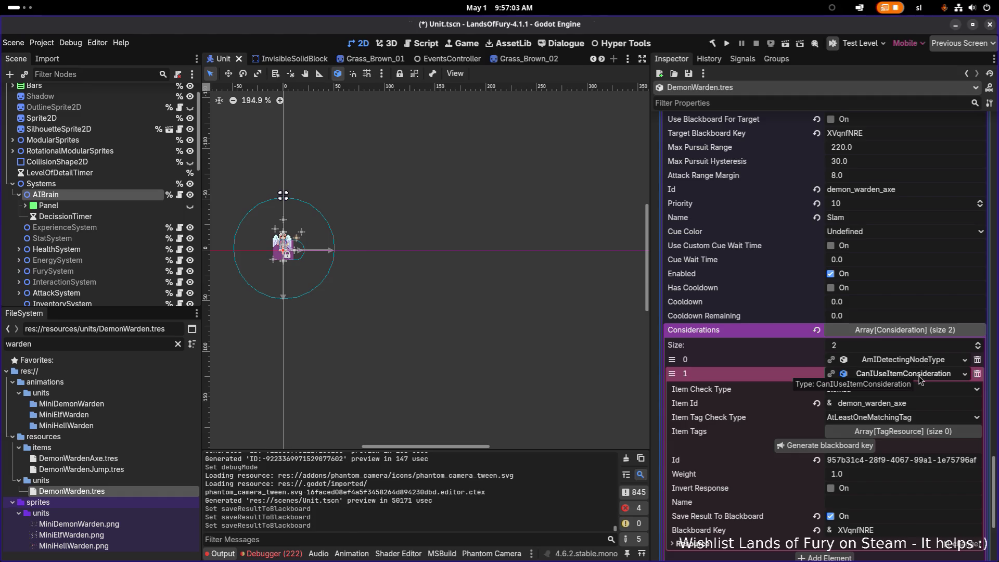
{"action": "left_click", "coordinate": [920, 375]}
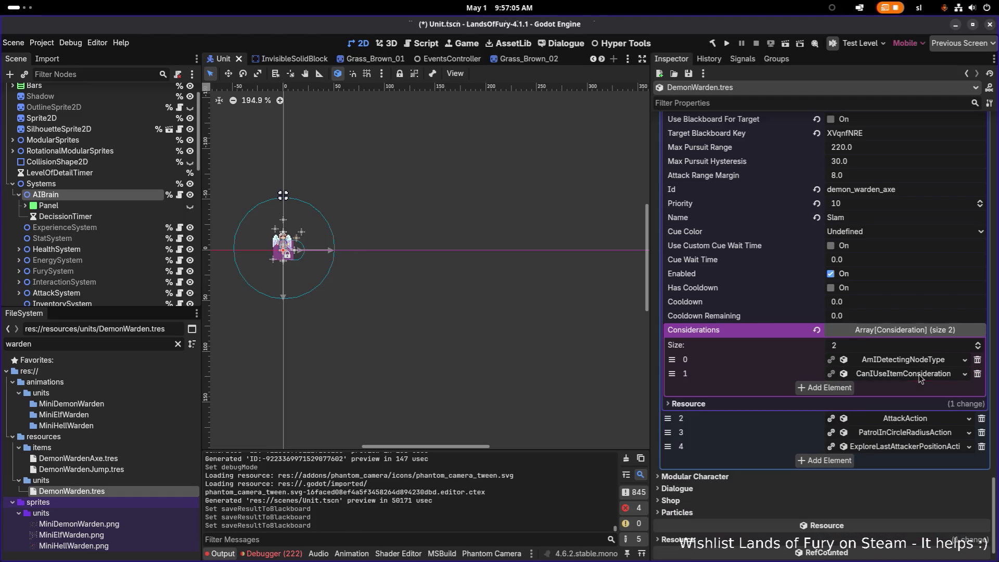
{"action": "key", "text": "ctrl+s"}
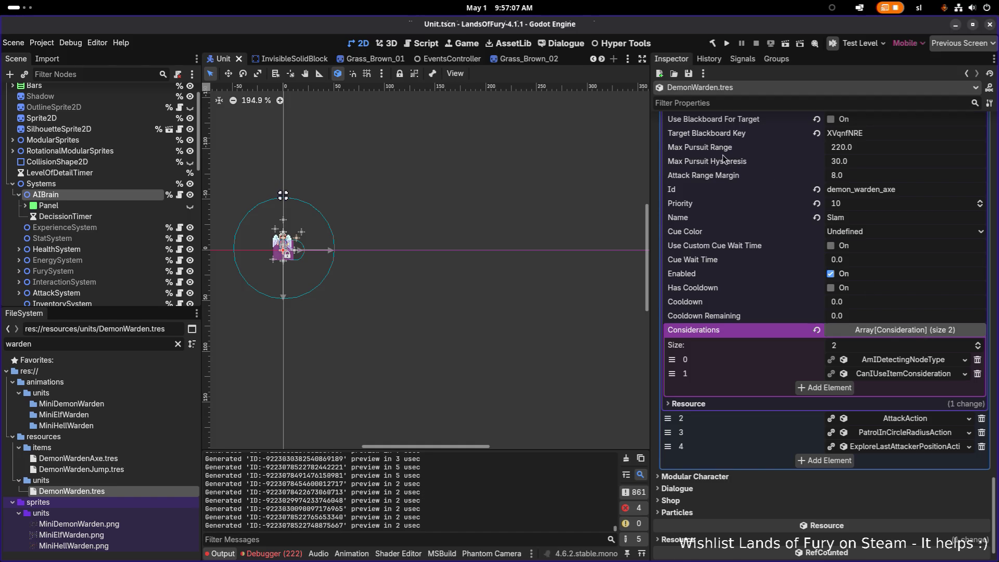
Step: Launch the game, start from the main menu and pick the first player profile
{"action": "left_click", "coordinate": [727, 44]}
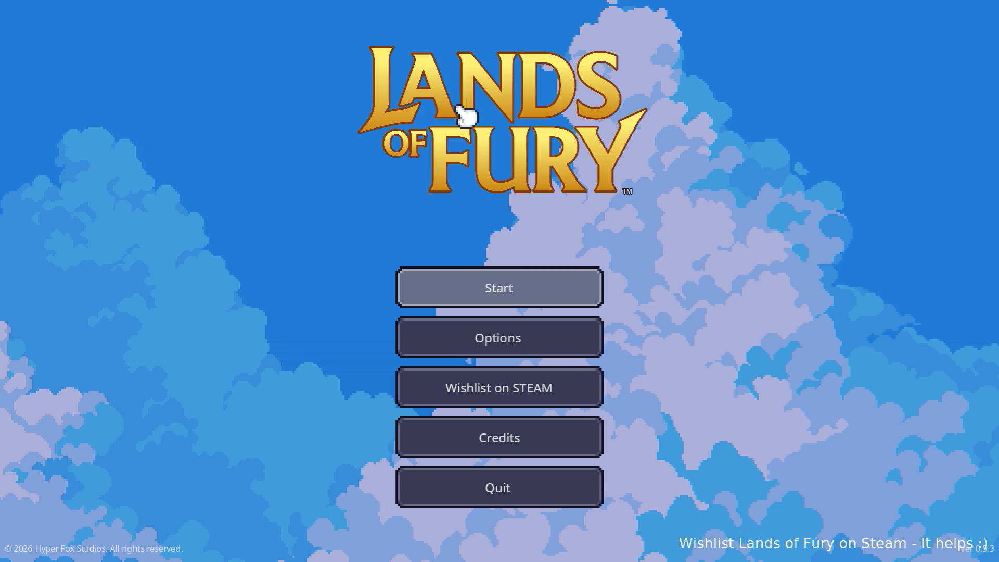
{"action": "left_click", "coordinate": [531, 289]}
{"action": "left_click", "coordinate": [531, 289]}
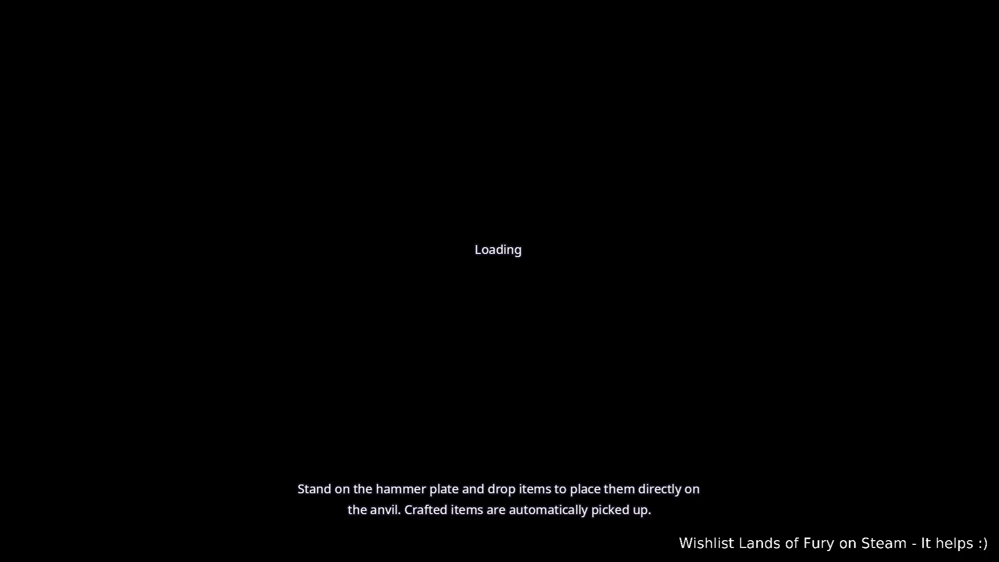
Step: Walk the hero past the campfire toward the river and back, then quit to desktop
{"action": "key", "text": "a"}
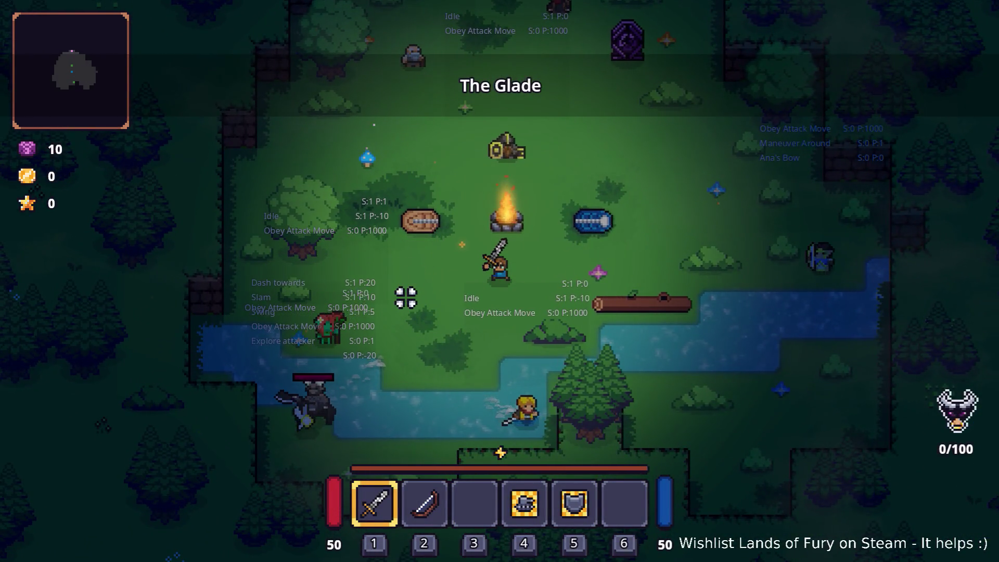
{"action": "key", "text": "s"}
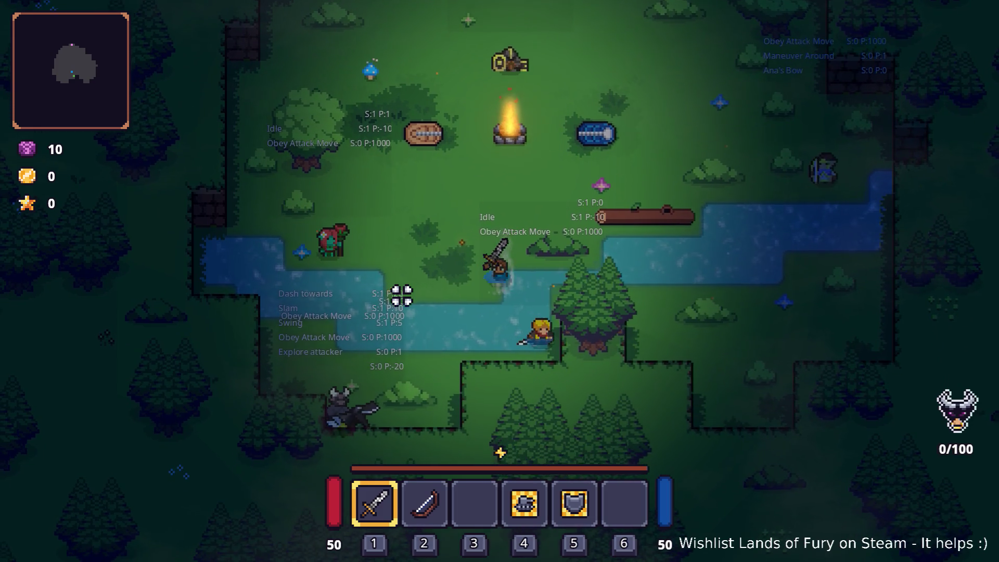
{"action": "key", "text": "a"}
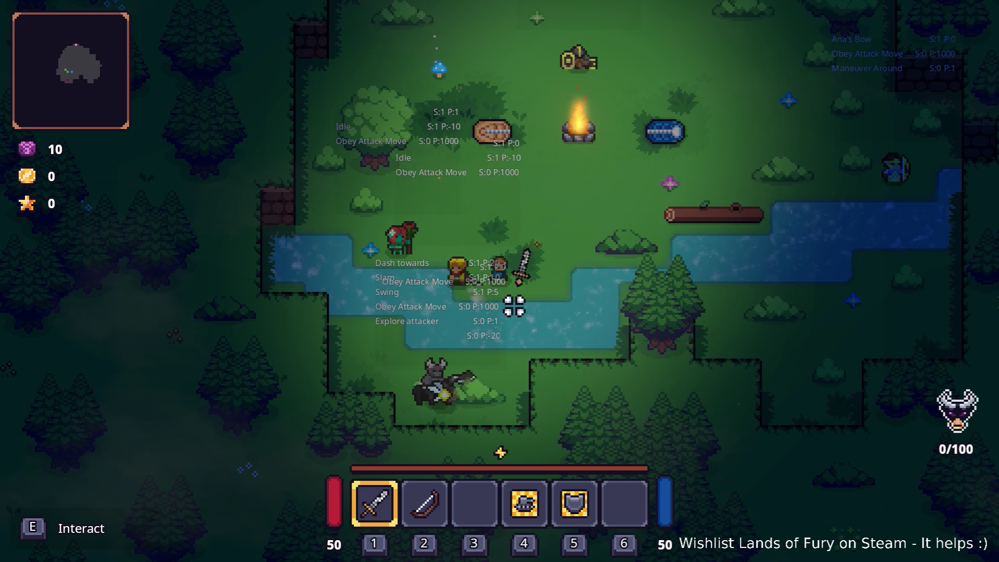
{"action": "key", "text": "w+d"}
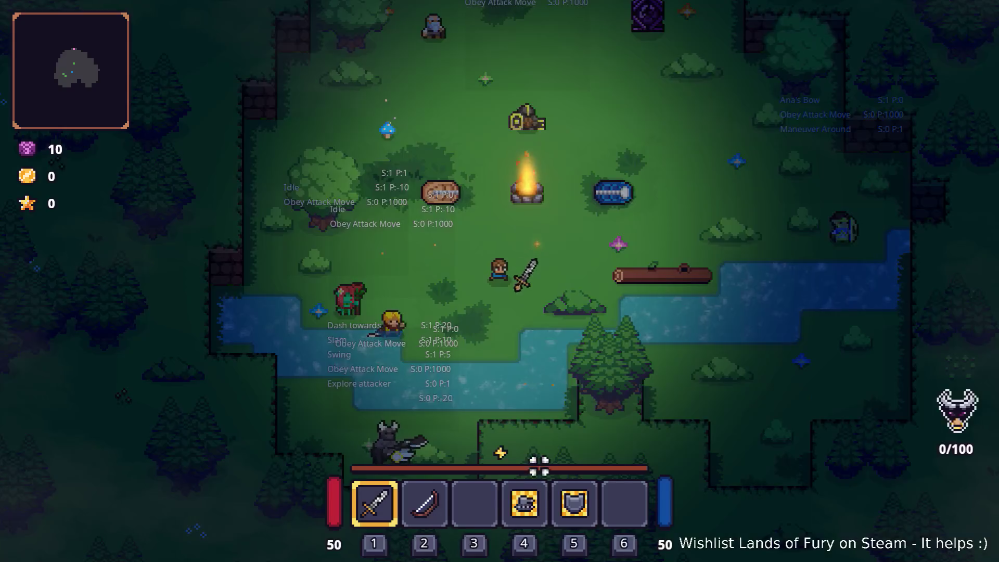
{"action": "key", "text": "Escape"}
{"action": "left_click", "coordinate": [534, 493]}
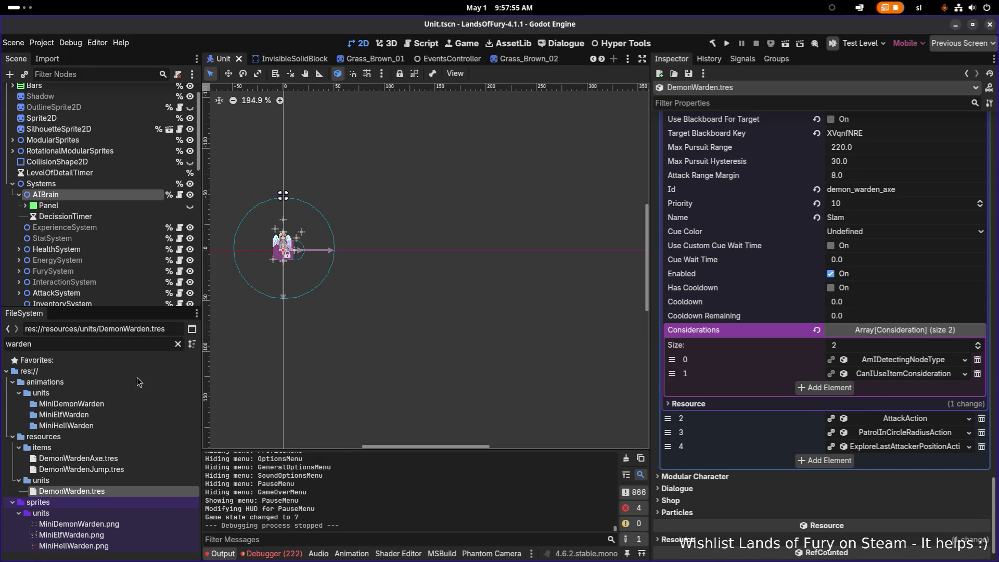
Step: Set DemonWardenAxe's cooldown Min and Max Amount to 1.0, save, and reopen DemonWarden.tres
{"action": "left_click", "coordinate": [120, 456]}
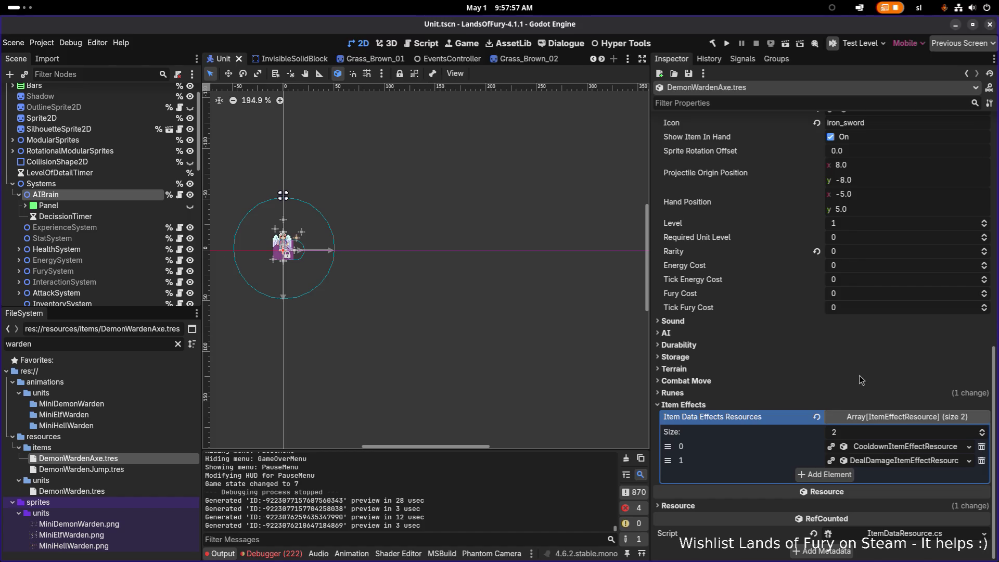
{"action": "left_click", "coordinate": [912, 448]}
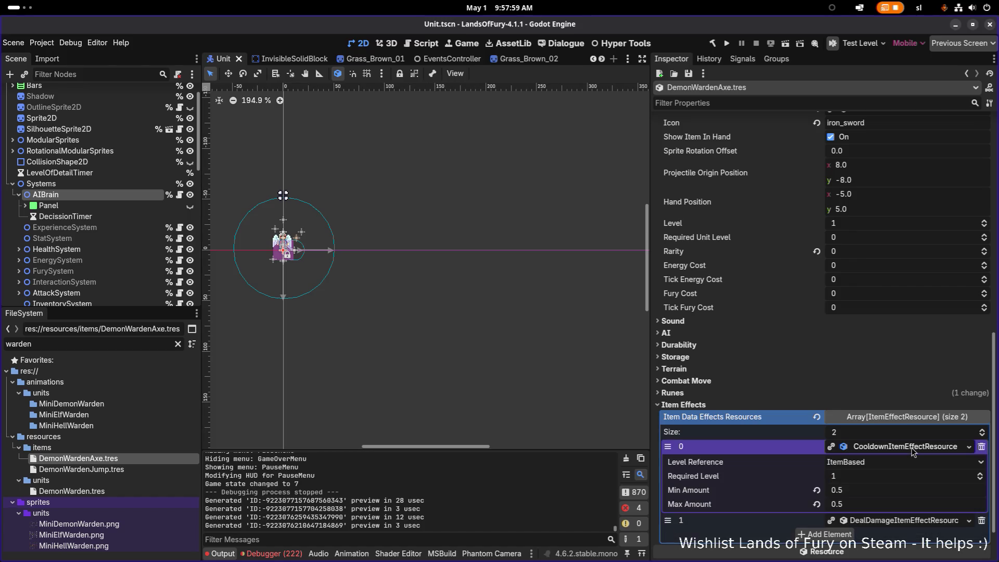
{"action": "left_click", "coordinate": [896, 494]}
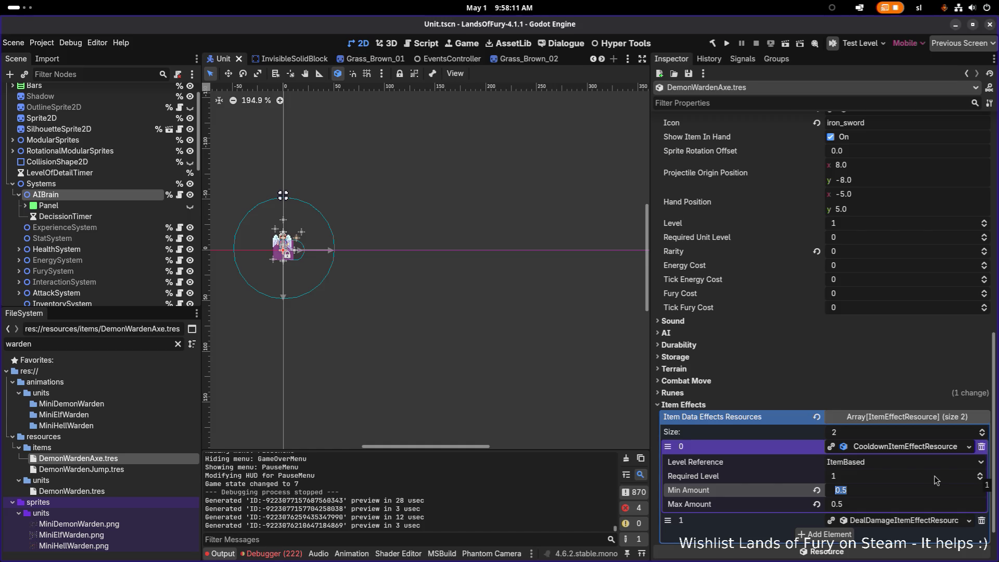
{"action": "key", "text": "Tab"}
{"action": "type", "text": "1"}
{"action": "key", "text": "Return"}
{"action": "key", "text": "ctrl+s"}
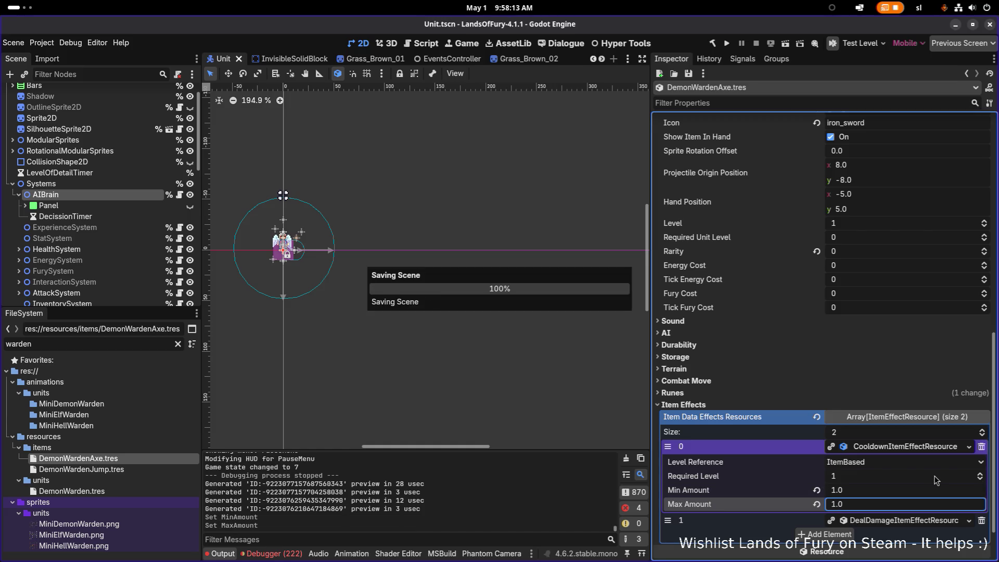
{"action": "left_click", "coordinate": [122, 489]}
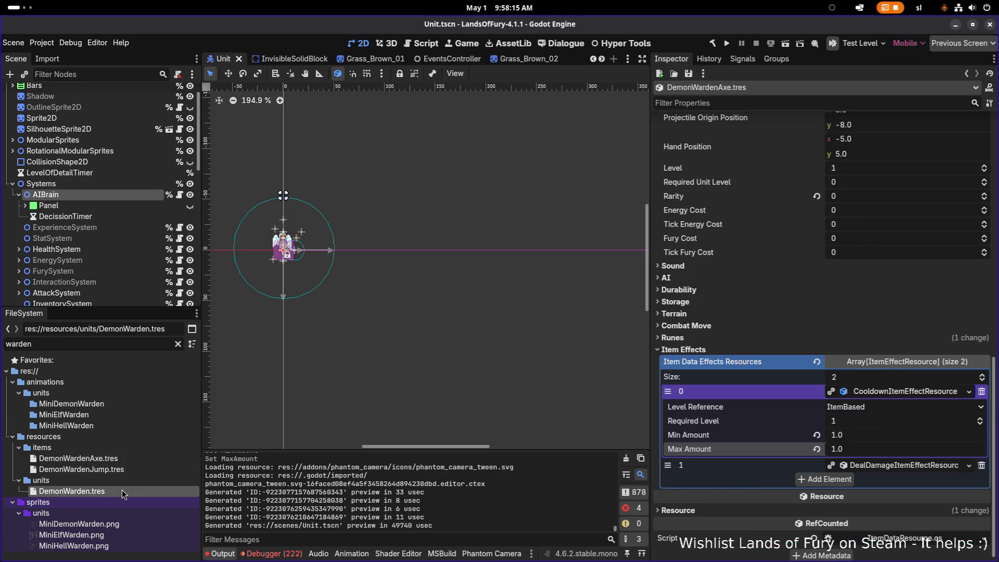
{"action": "left_click", "coordinate": [937, 358]}
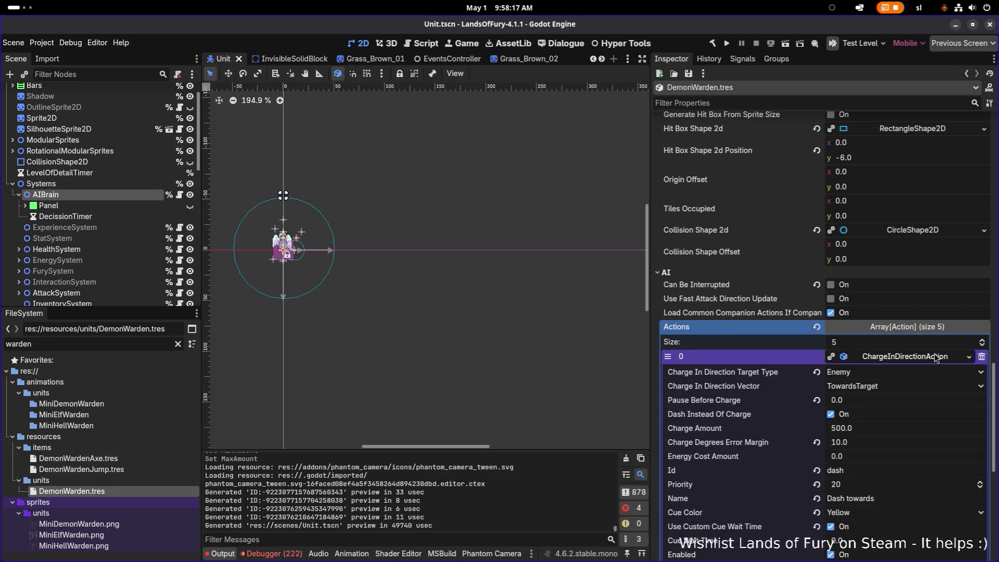
{"action": "scroll", "coordinate": [919, 390], "scroll_direction": "down", "scroll_amount": 5}
{"action": "left_click", "coordinate": [917, 434]}
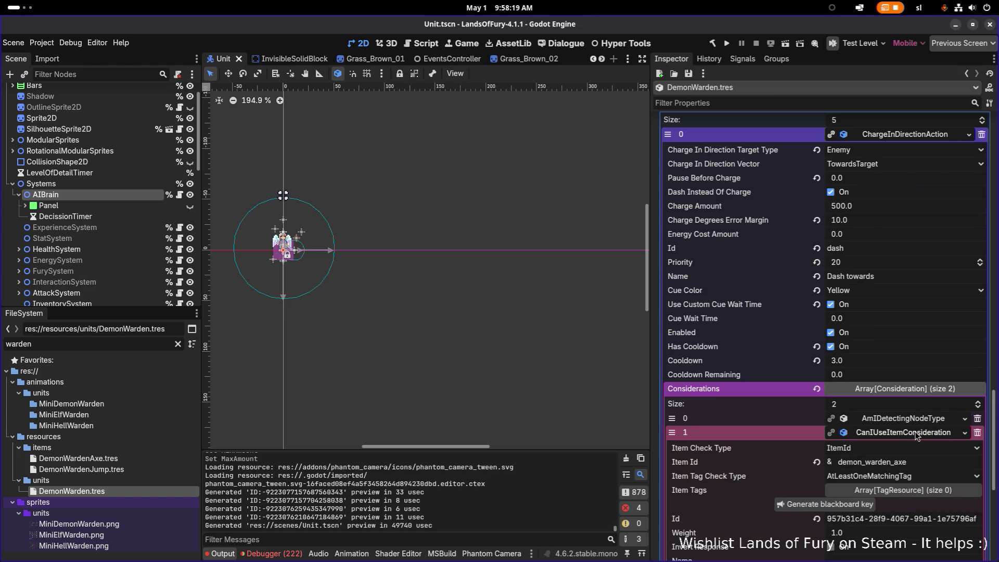
{"action": "scroll", "coordinate": [917, 436], "scroll_direction": "down", "scroll_amount": 1}
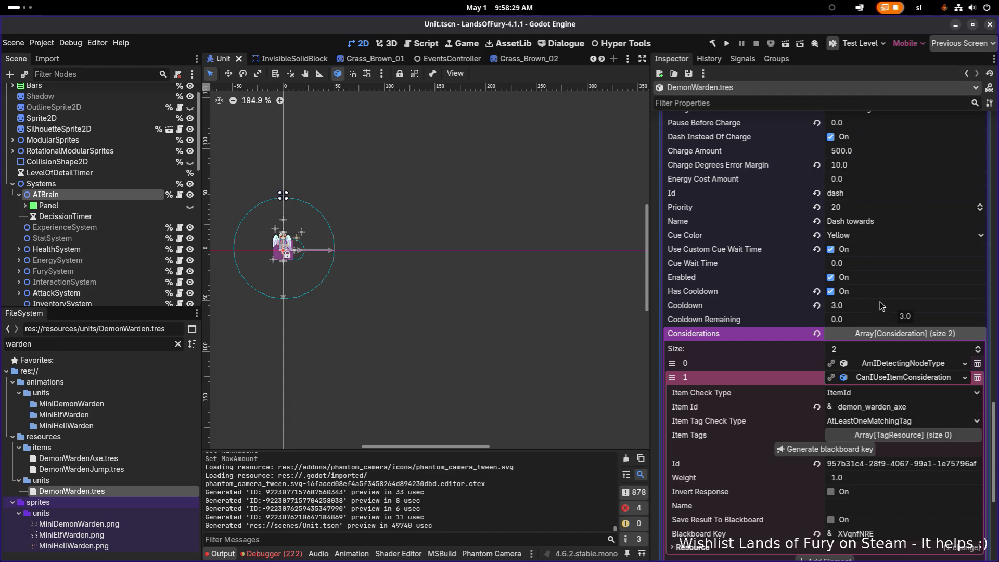
{"action": "left_click", "coordinate": [831, 250]}
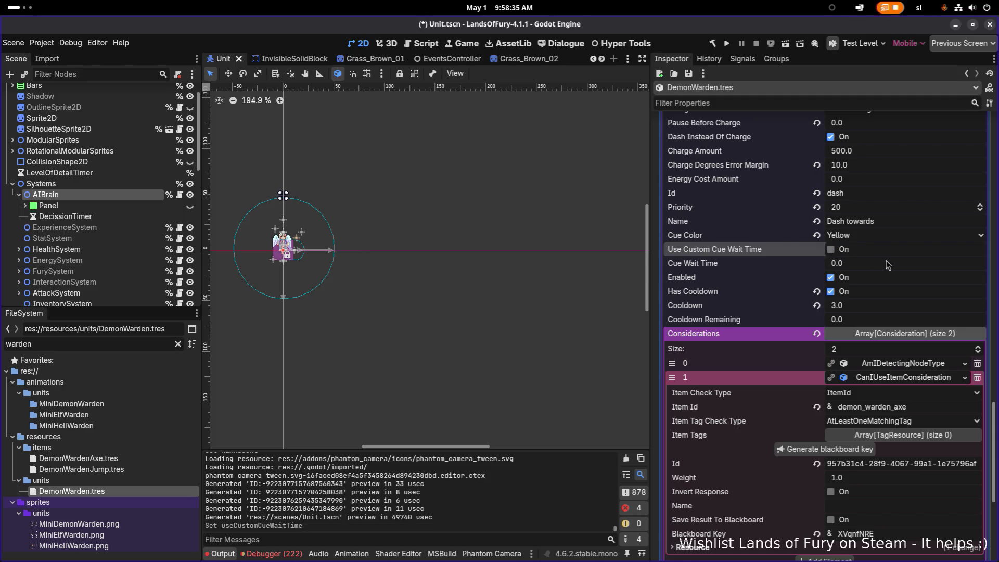
{"action": "left_click", "coordinate": [833, 250]}
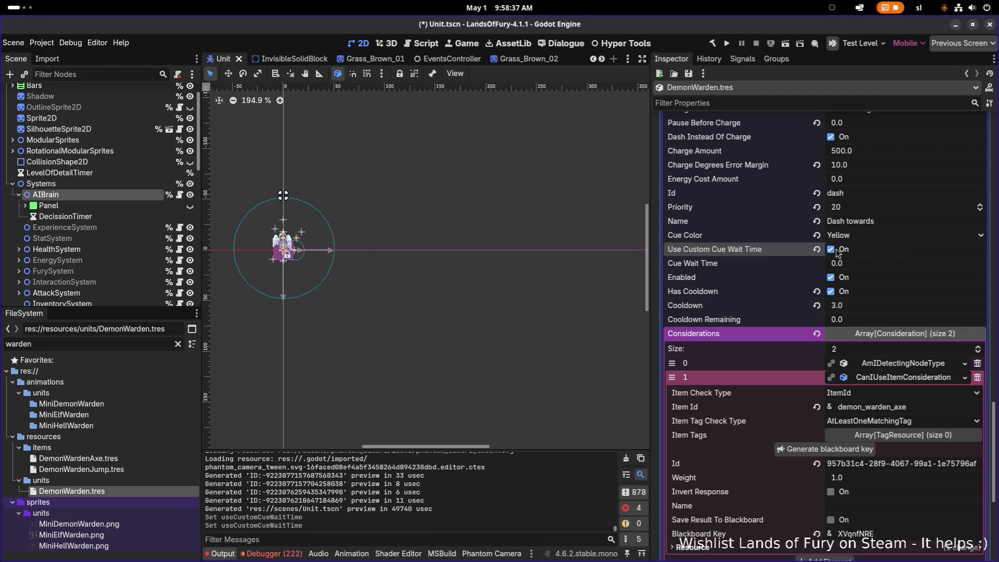
{"action": "key", "text": "ctrl+s"}
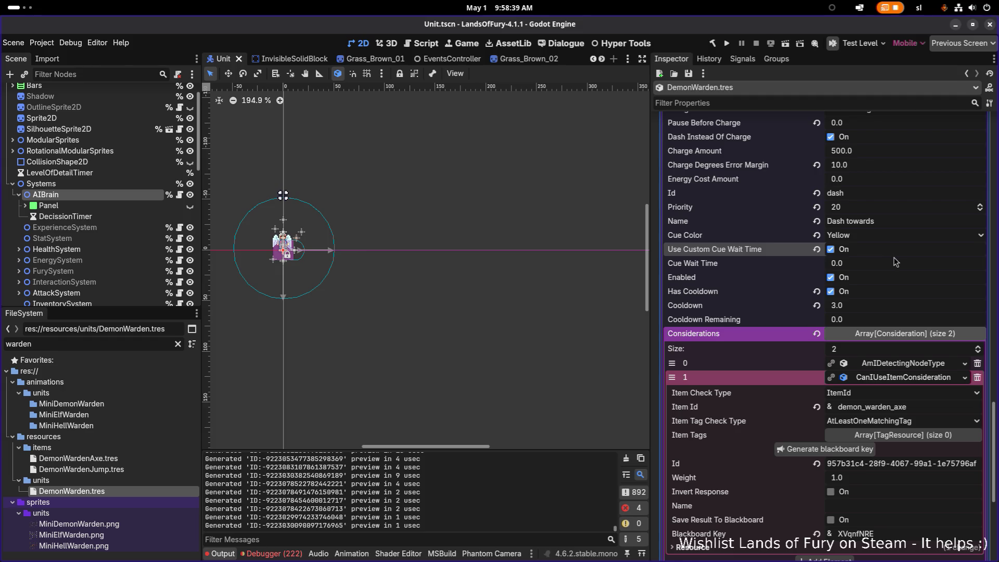
{"action": "scroll", "coordinate": [889, 282], "scroll_direction": "down", "scroll_amount": 4}
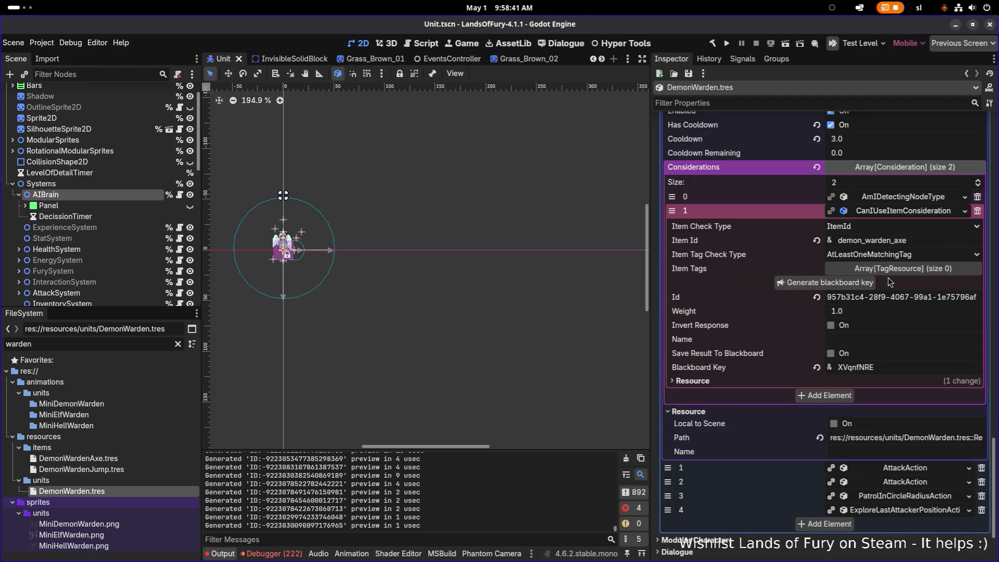
{"action": "left_click", "coordinate": [926, 481]}
{"action": "scroll", "coordinate": [927, 484], "scroll_direction": "down", "scroll_amount": 4}
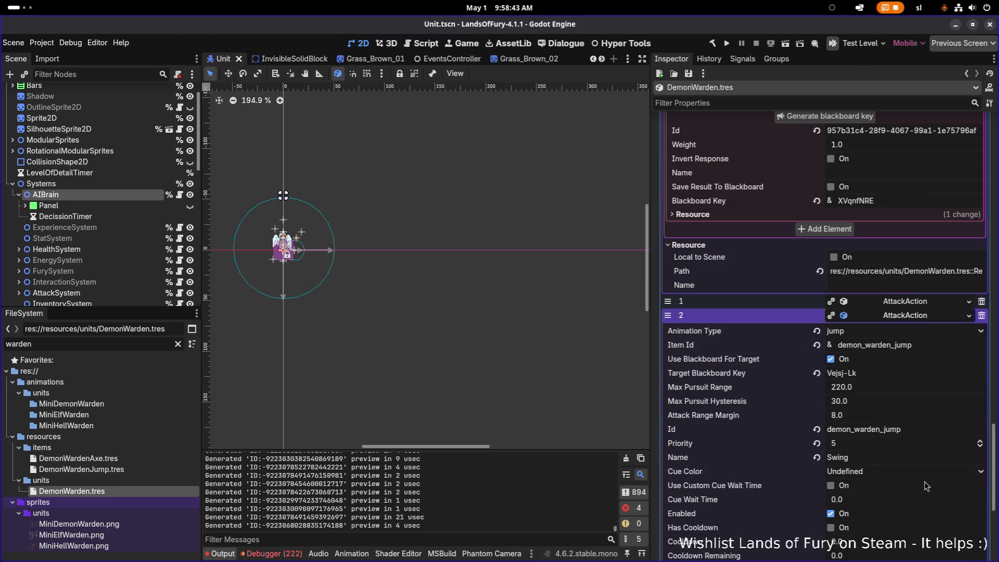
{"action": "scroll", "coordinate": [925, 373], "scroll_direction": "down", "scroll_amount": 5}
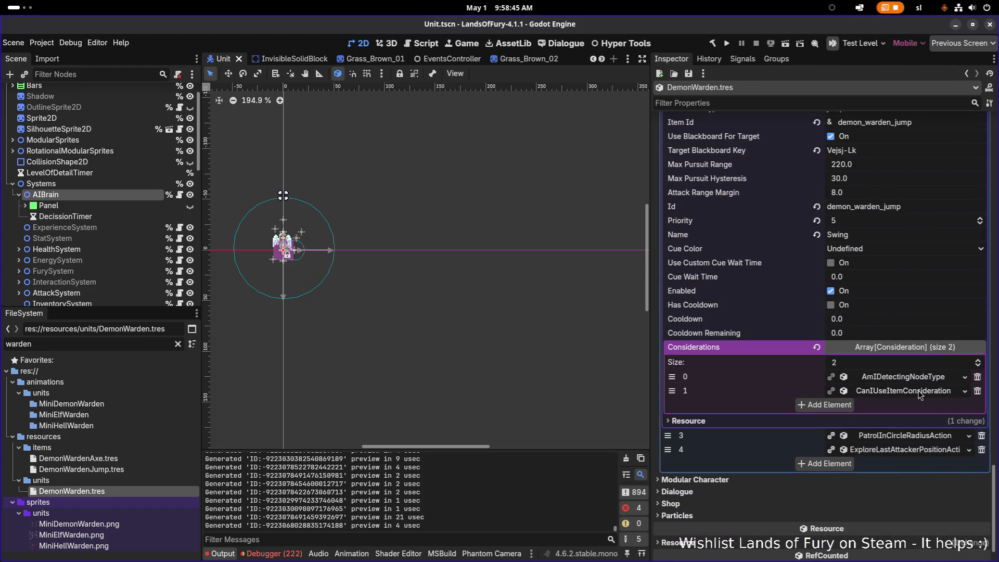
{"action": "left_click", "coordinate": [919, 392]}
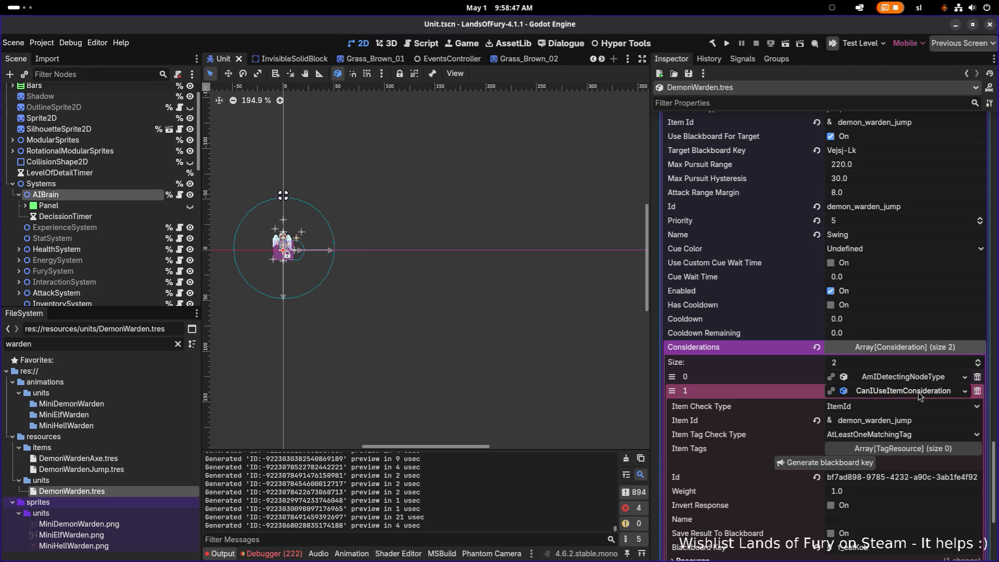
{"action": "left_click", "coordinate": [919, 394]}
{"action": "left_click", "coordinate": [919, 378]}
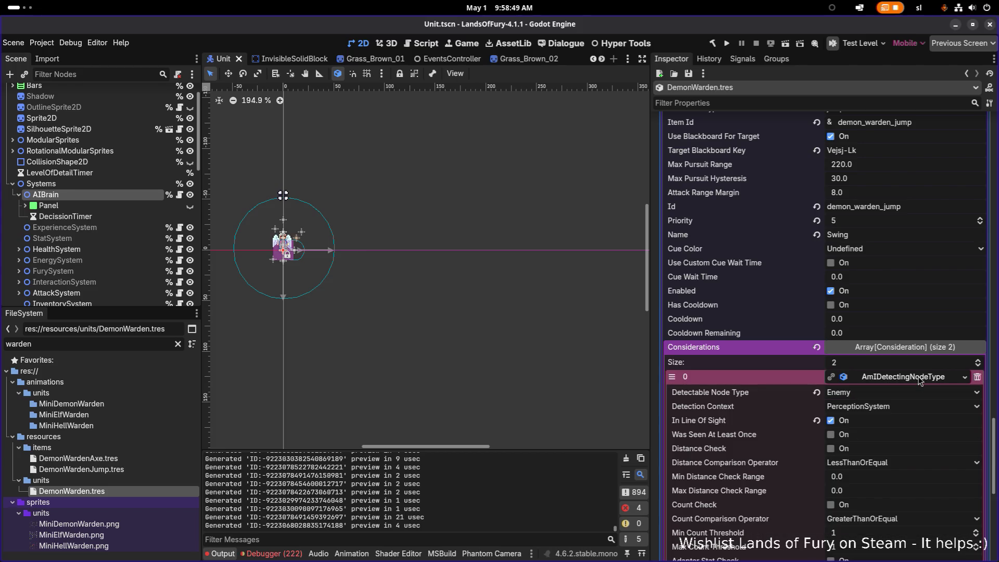
{"action": "left_click", "coordinate": [919, 378]}
{"action": "scroll", "coordinate": [920, 359], "scroll_direction": "up", "scroll_amount": 5}
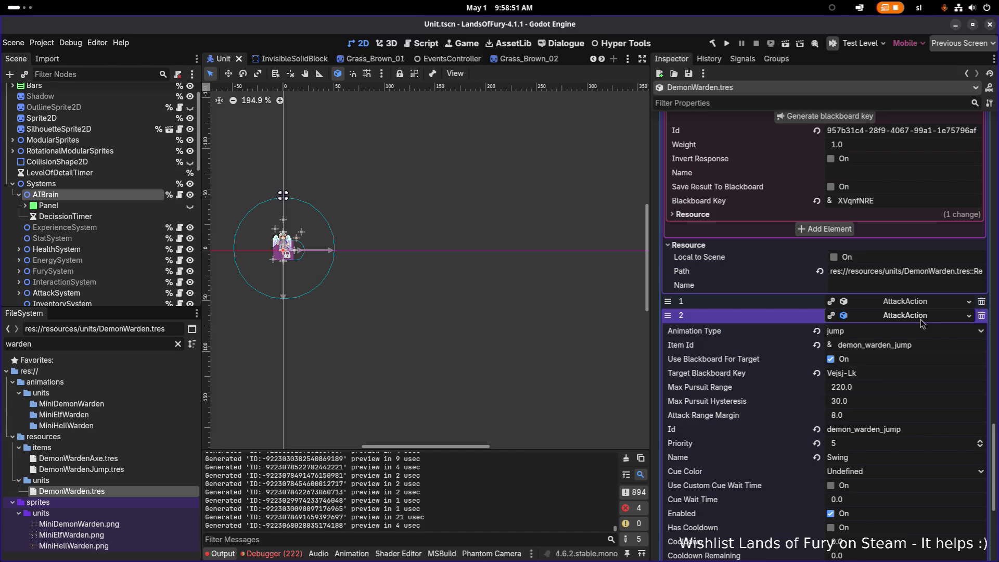
{"action": "left_click", "coordinate": [921, 318]}
{"action": "left_click", "coordinate": [921, 371]}
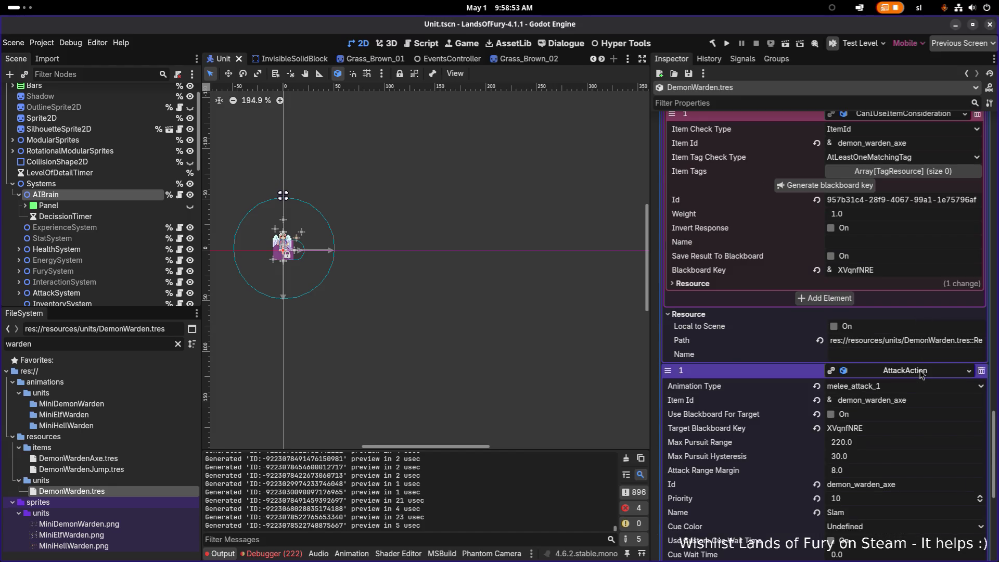
{"action": "scroll", "coordinate": [920, 373], "scroll_direction": "down", "scroll_amount": 5}
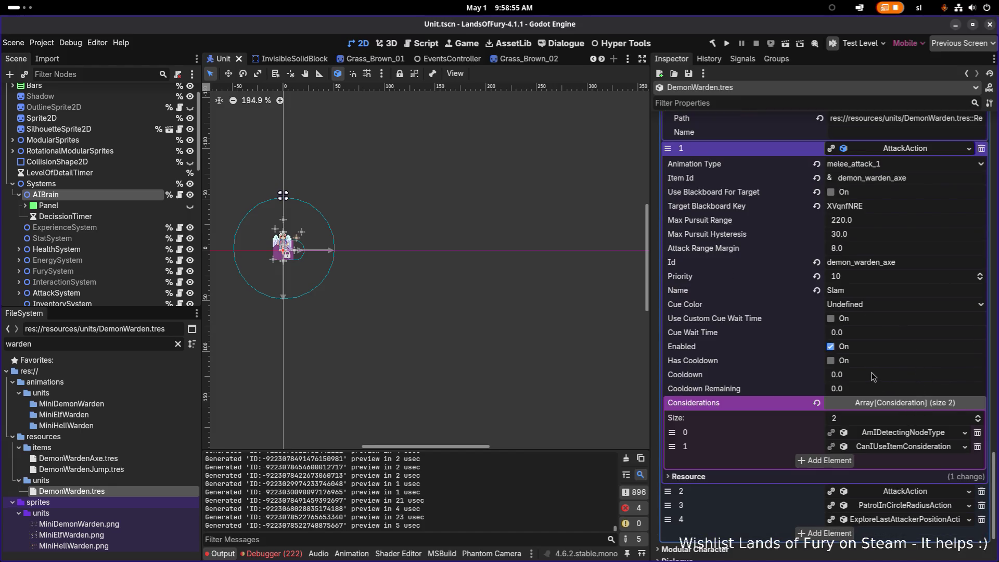
{"action": "scroll", "coordinate": [873, 377], "scroll_direction": "up", "scroll_amount": 7}
{"action": "scroll", "coordinate": [871, 375], "scroll_direction": "down", "scroll_amount": 4}
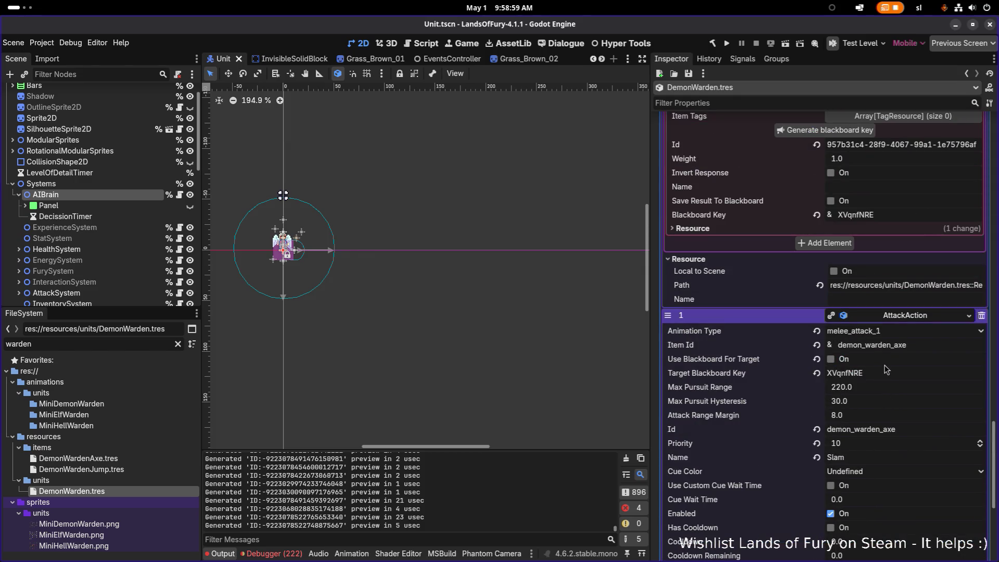
{"action": "scroll", "coordinate": [877, 368], "scroll_direction": "up", "scroll_amount": 6}
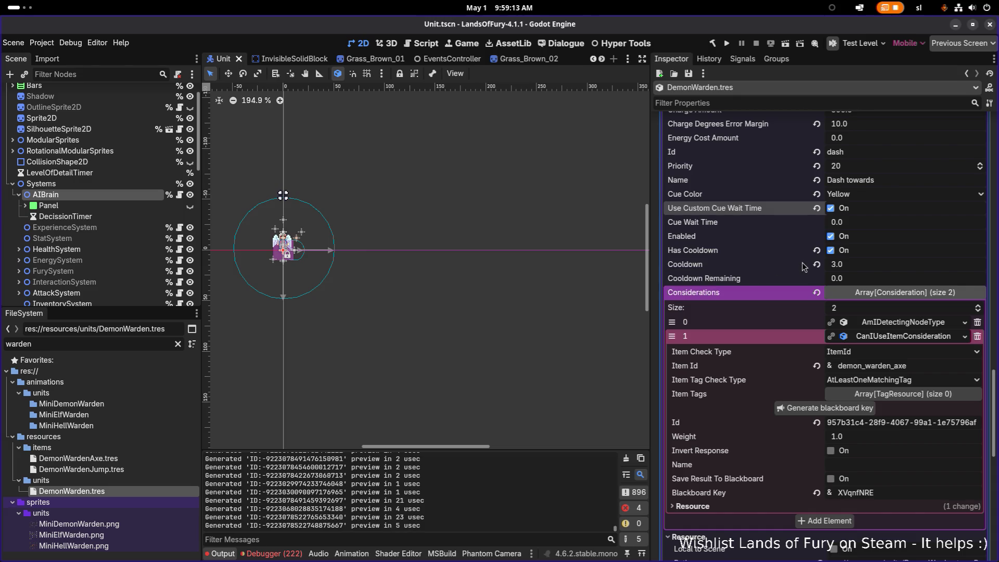
{"action": "scroll", "coordinate": [794, 279], "scroll_direction": "up", "scroll_amount": 3}
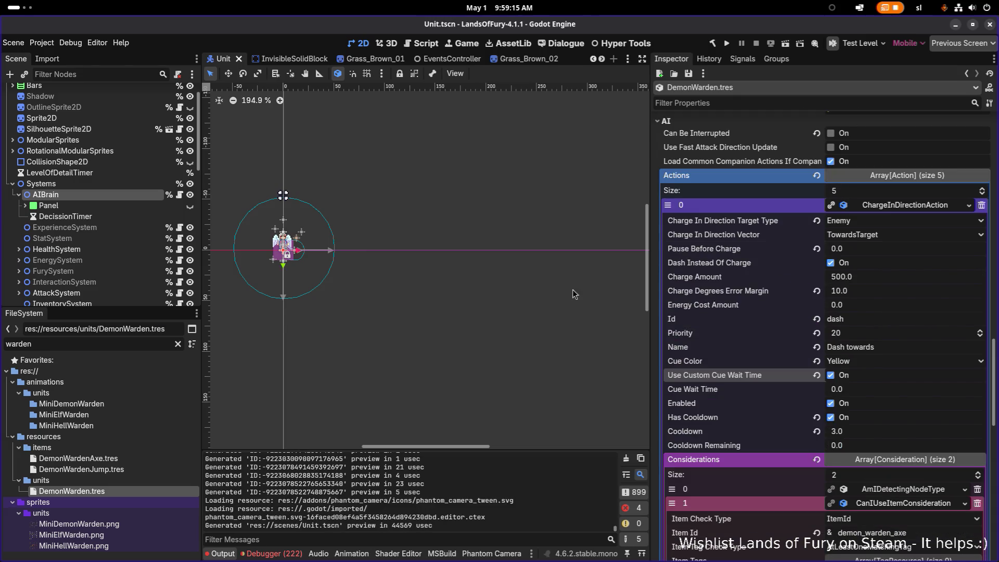
{"action": "key", "text": "alt+Tab"}
{"action": "left_click", "coordinate": [303, 284]}
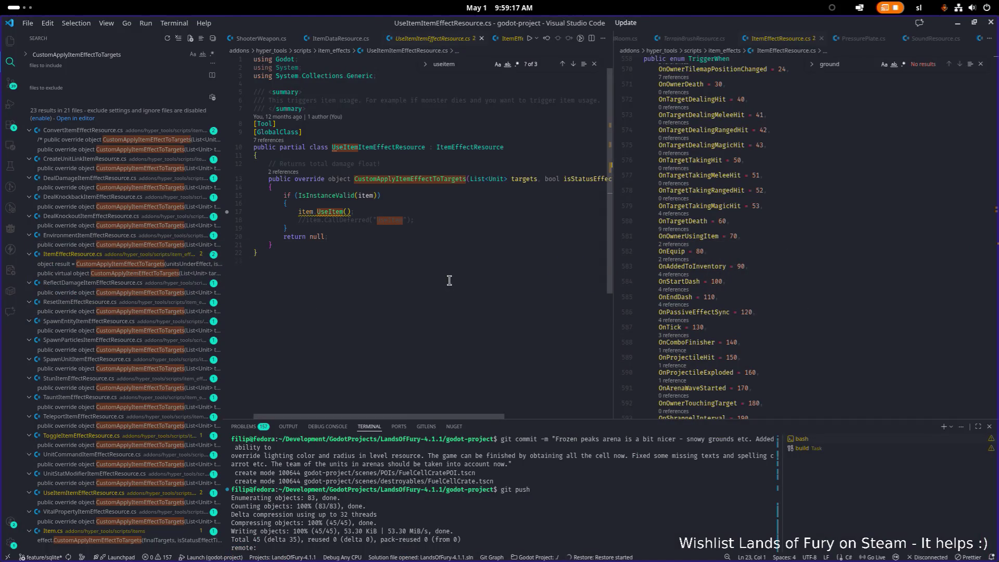
Step: Open ChargeInDirectionAction.cs via quick open 'chargein' and widen its editor pane
{"action": "key", "text": "ctrl+p"}
{"action": "type", "text": "chare"}
{"action": "key", "text": "BackSpace"}
{"action": "type", "text": "gein"}
{"action": "key", "text": "Down"}
{"action": "key", "text": "Return"}
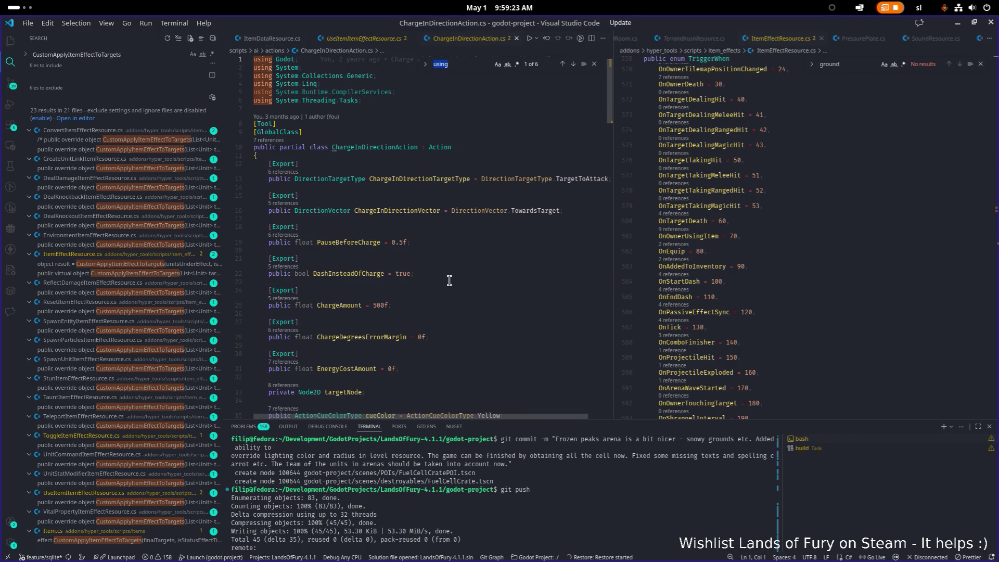
{"action": "scroll", "coordinate": [448, 280], "scroll_direction": "down", "scroll_amount": 5}
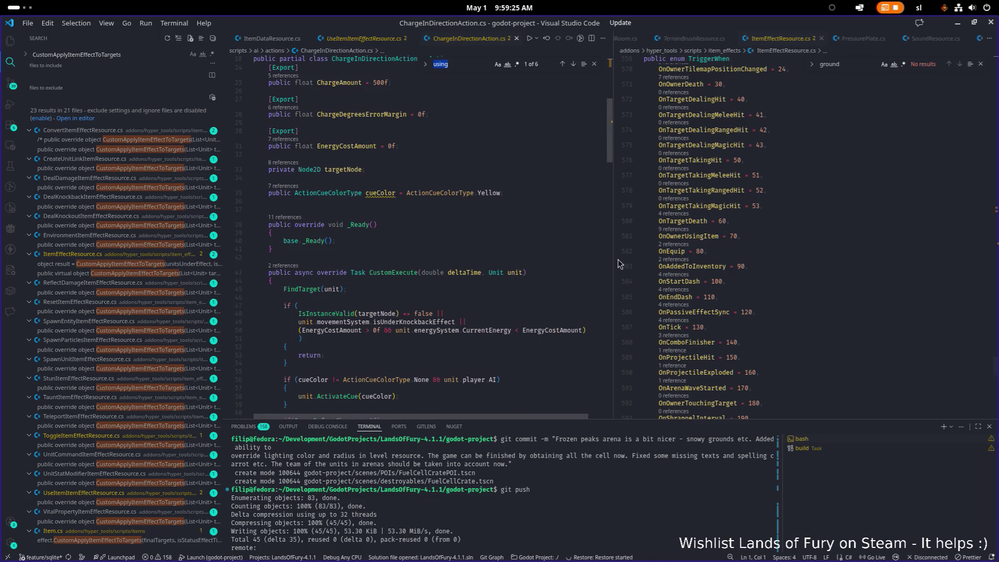
{"action": "left_click_drag", "start_coordinate": [612, 256], "coordinate": [721, 257]}
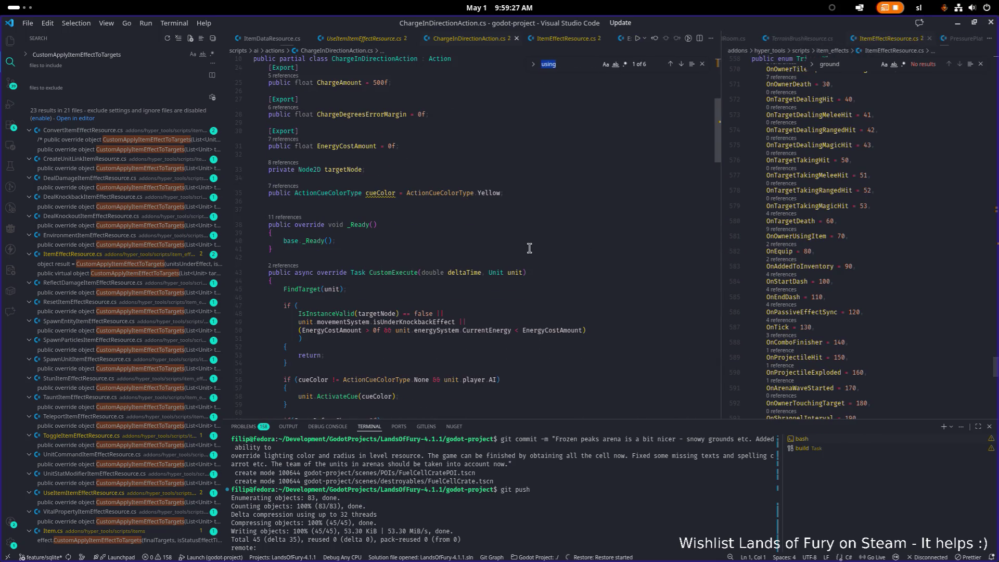
Step: Search the file for 'coo', narrow the pane, and quick-search for 'aibrain' from ItemEffectResource.cs
{"action": "key", "text": "ctrl+f"}
{"action": "type", "text": "coold"}
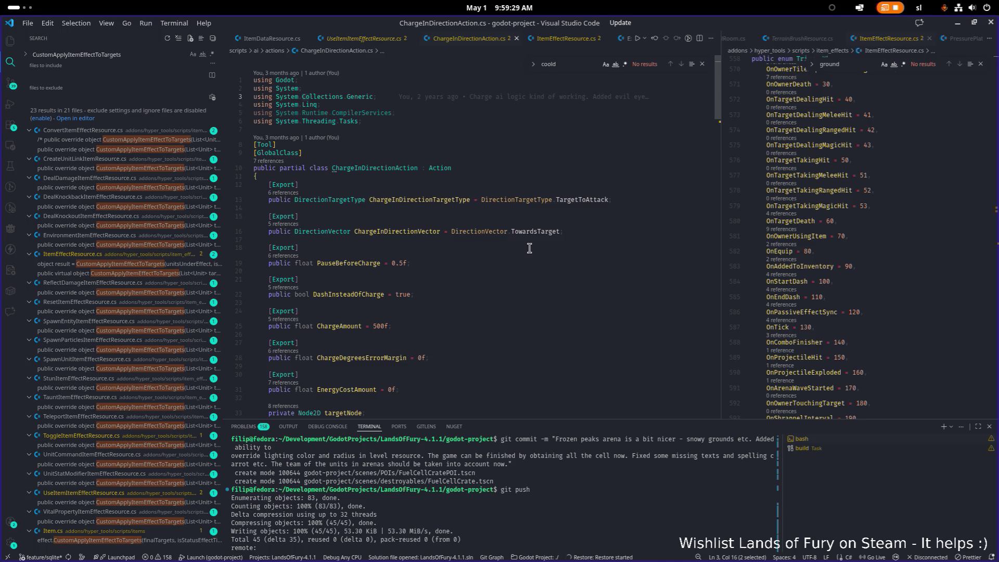
{"action": "left_click", "coordinate": [605, 216]}
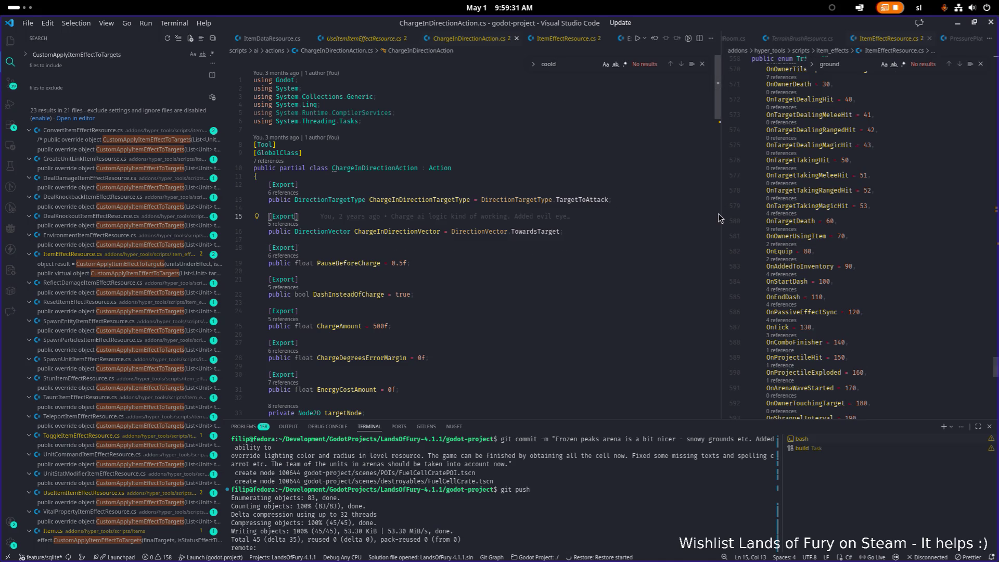
{"action": "left_click_drag", "start_coordinate": [719, 213], "coordinate": [659, 213]}
{"action": "scroll", "coordinate": [463, 259], "scroll_direction": "down", "scroll_amount": 7}
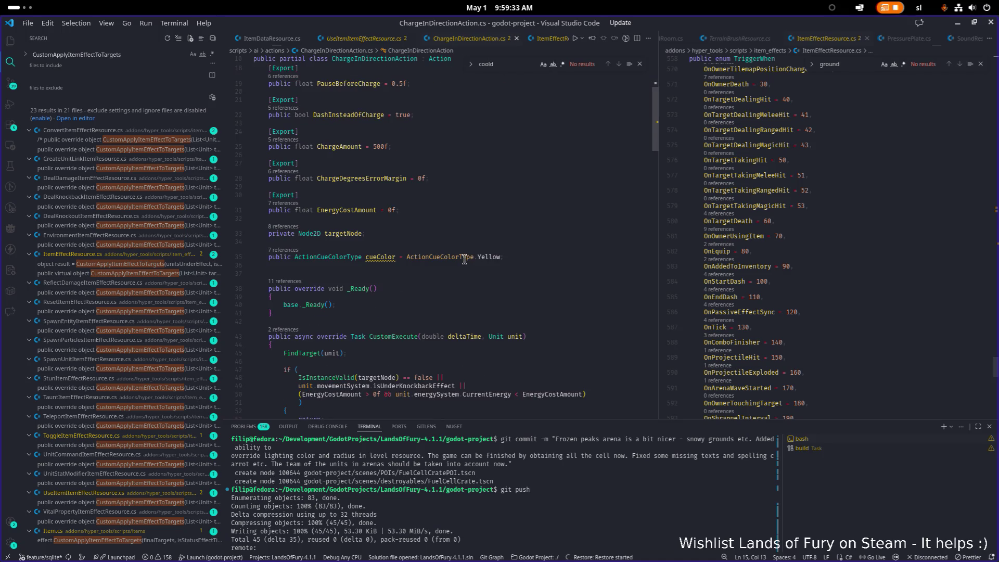
{"action": "left_click", "coordinate": [830, 236]}
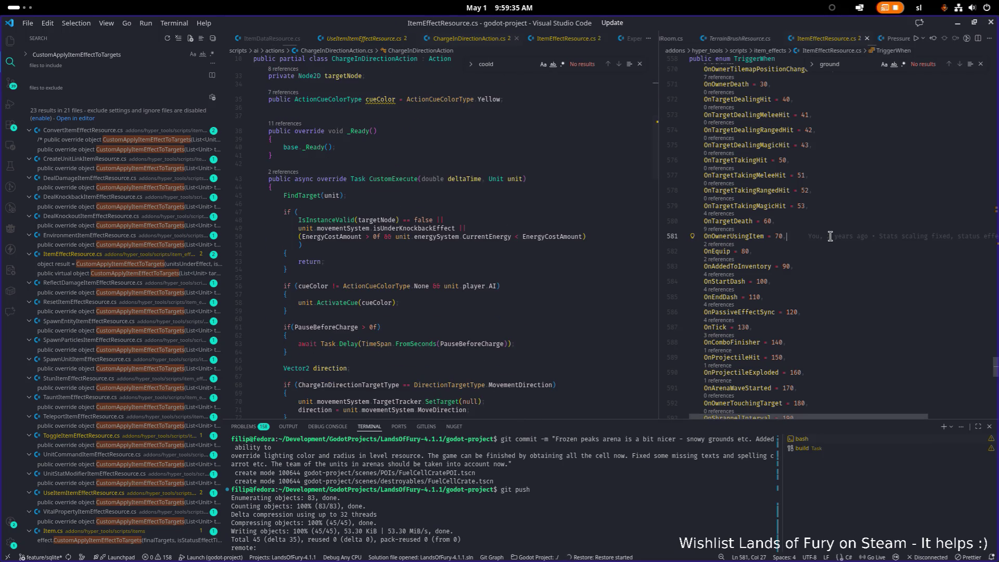
{"action": "key", "text": "ctrl+p"}
{"action": "type", "text": "aibrain"}
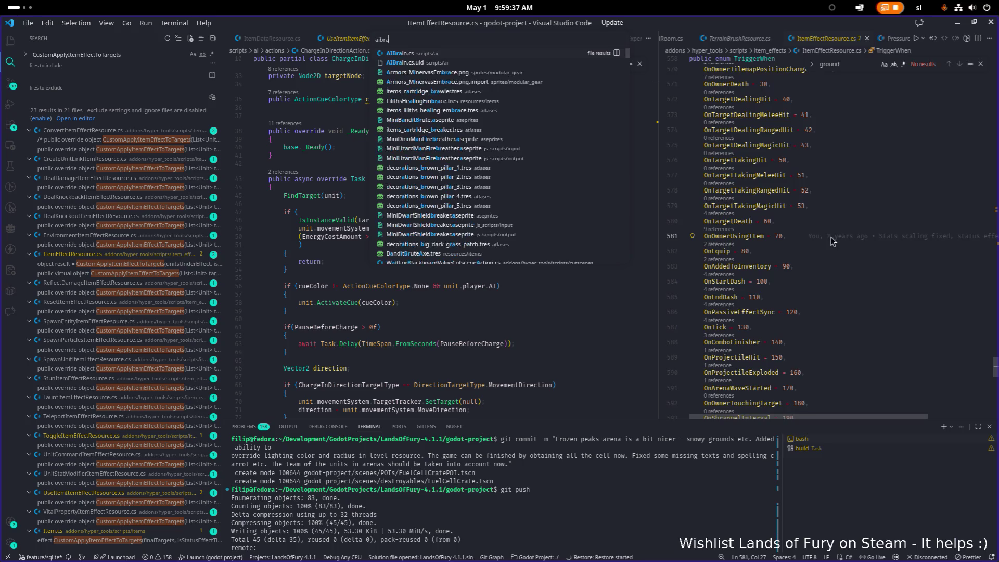
{"action": "key", "text": "Return"}
{"action": "key", "text": "ctrl+f"}
{"action": "type", "text": "cooldown"}
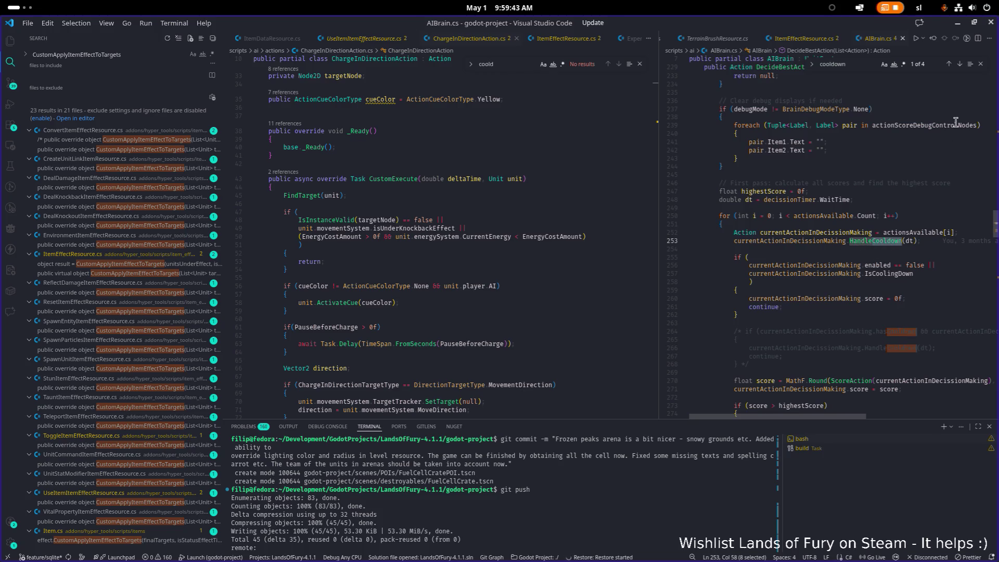
{"action": "left_click", "coordinate": [980, 63]}
{"action": "left_click", "coordinate": [883, 240]}
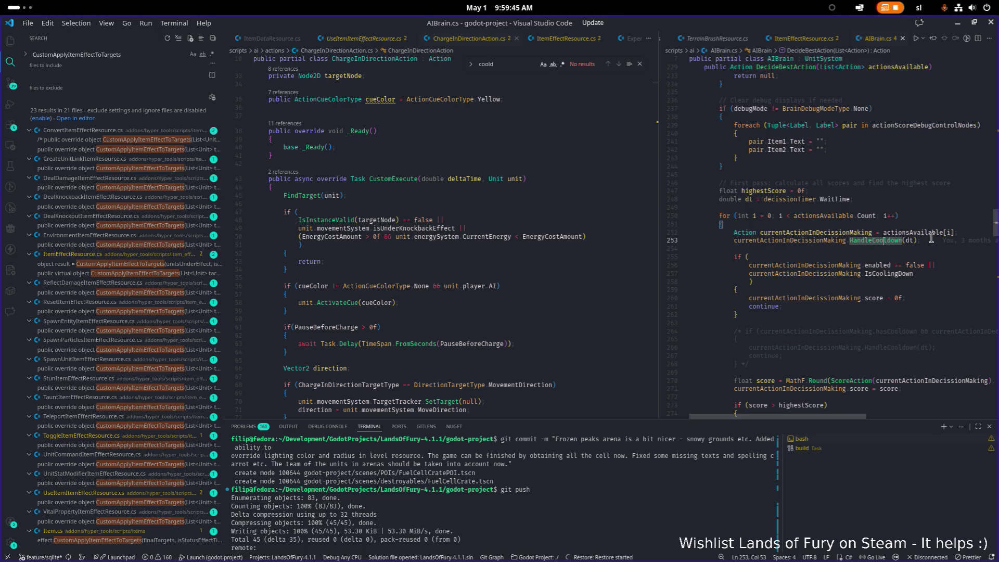
{"action": "key", "text": "F12"}
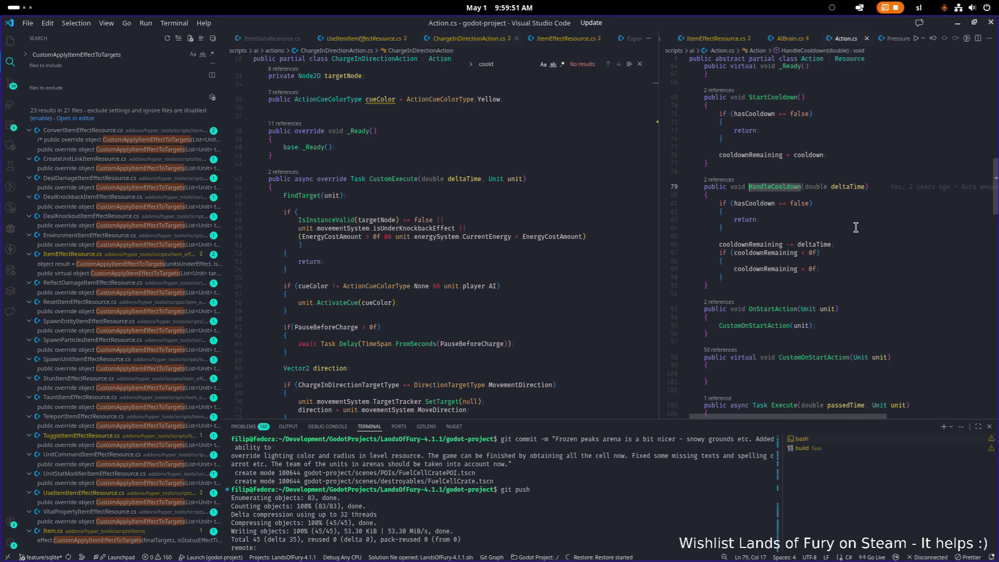
{"action": "left_click", "coordinate": [784, 187]}
{"action": "double_click", "coordinate": [784, 187]}
{"action": "key", "text": "ctrl+f"}
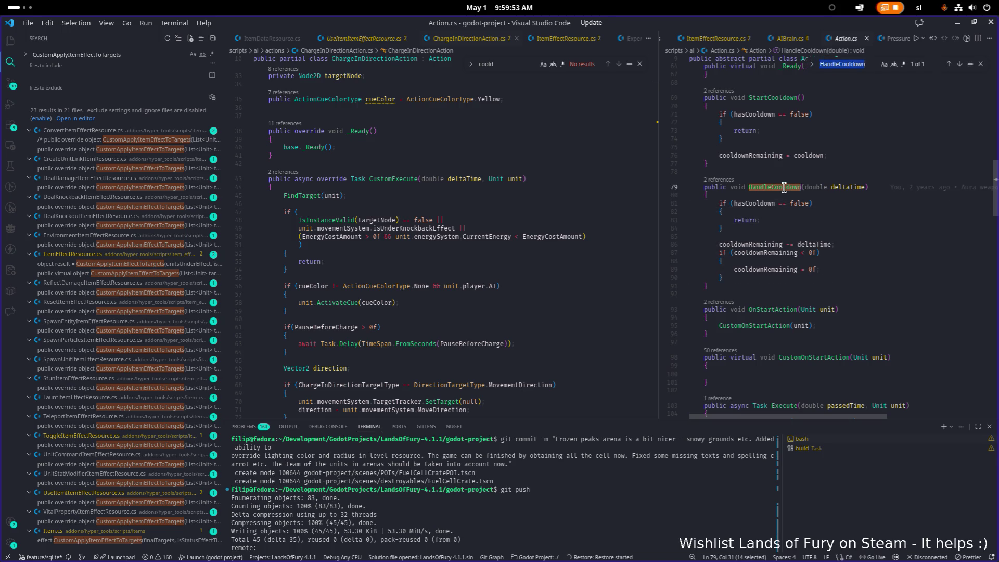
{"action": "left_click", "coordinate": [749, 187], "text": "ctrl"}
{"action": "left_click", "coordinate": [981, 63]}
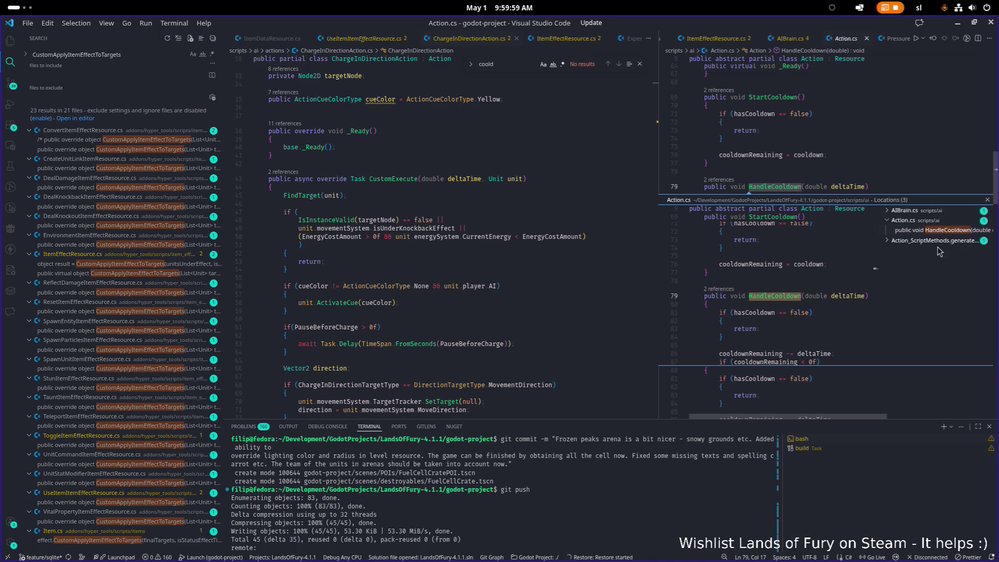
{"action": "left_click", "coordinate": [934, 212]}
{"action": "left_click", "coordinate": [934, 221]}
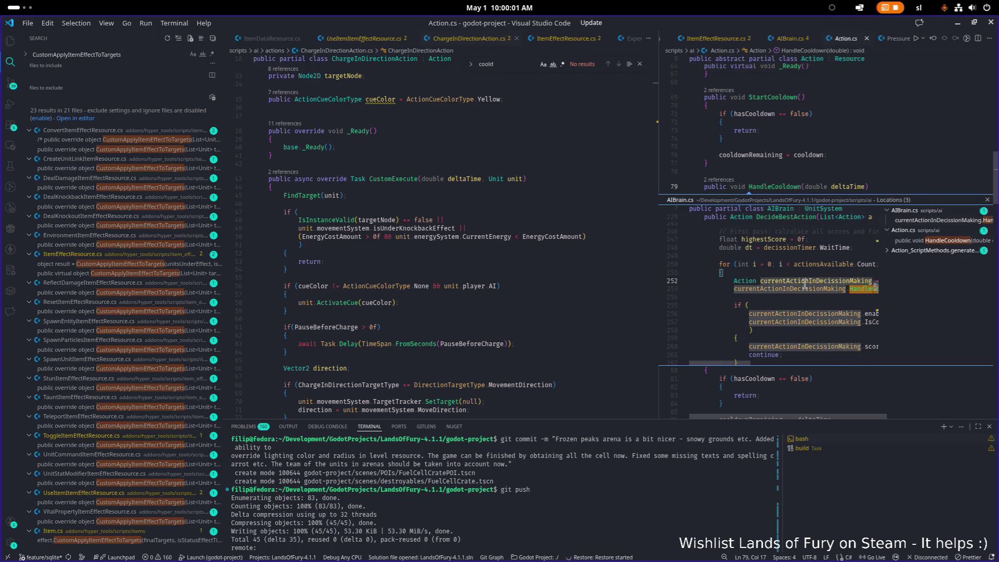
{"action": "double_click", "coordinate": [934, 221]}
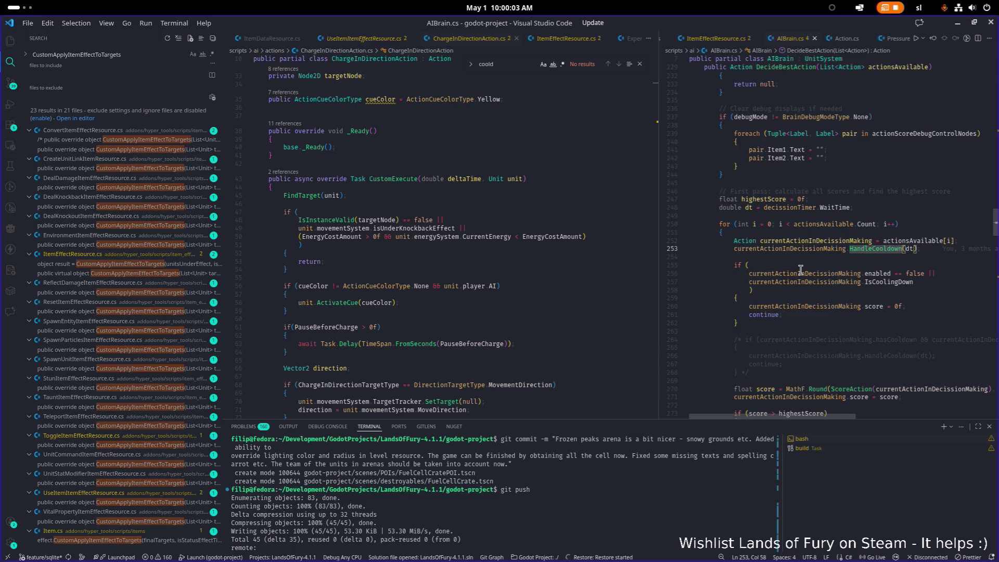
{"action": "left_click", "coordinate": [825, 241]}
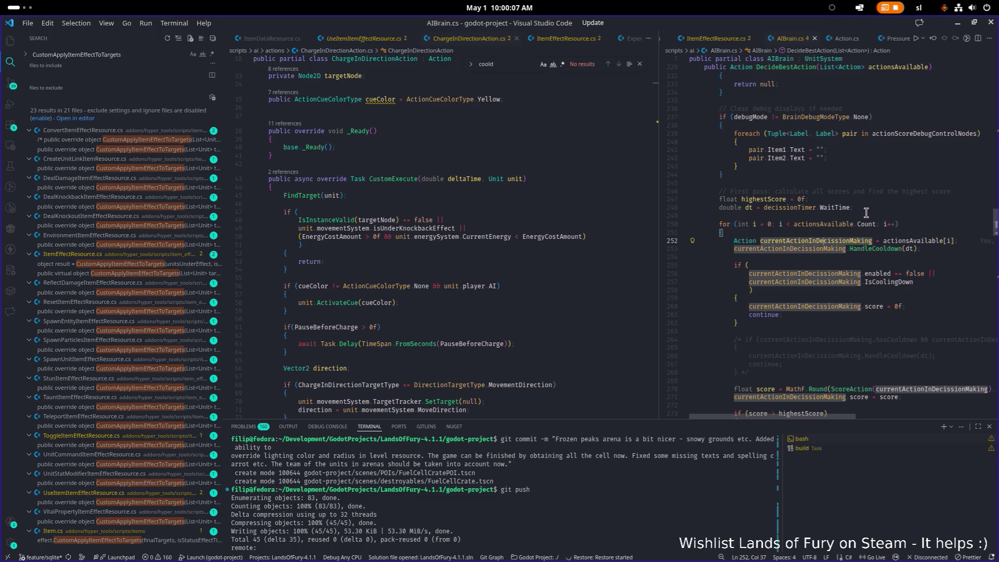
{"action": "mouse_move", "coordinate": [868, 224]}
{"action": "left_click", "coordinate": [873, 248]}
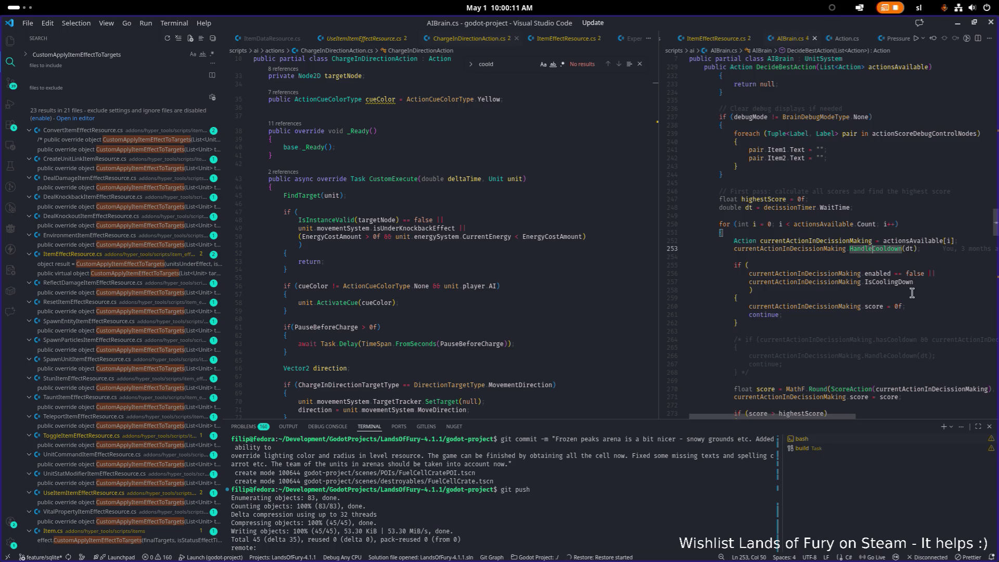
{"action": "left_click", "coordinate": [861, 241]}
{"action": "scroll", "coordinate": [870, 245], "scroll_direction": "down", "scroll_amount": 3}
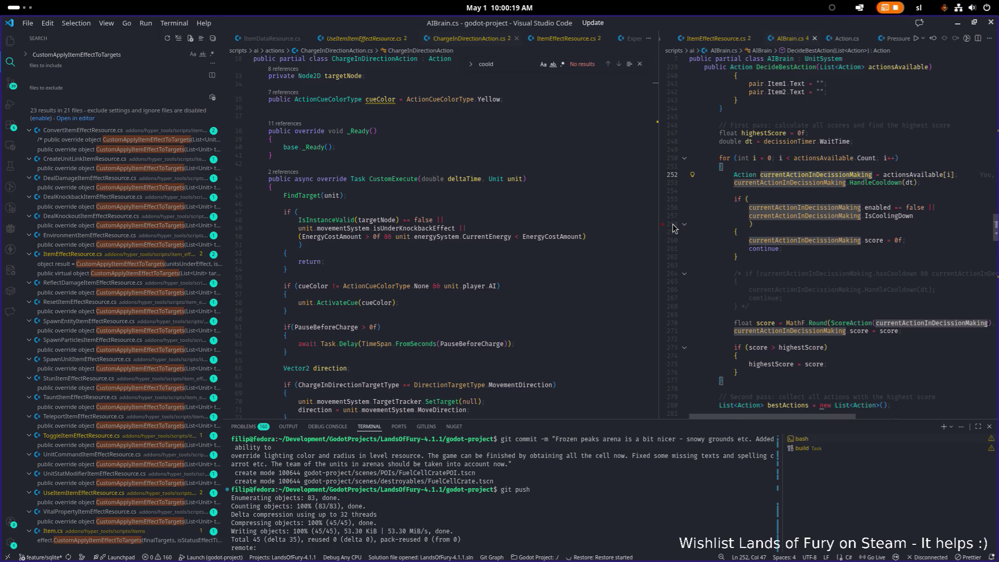
{"action": "scroll", "coordinate": [804, 243], "scroll_direction": "down", "scroll_amount": 3}
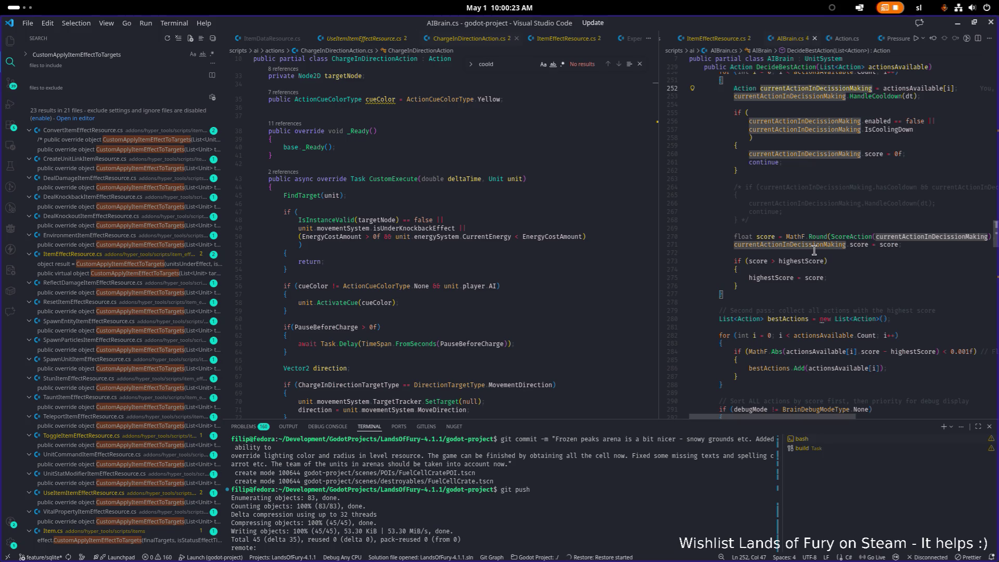
{"action": "scroll", "coordinate": [815, 250], "scroll_direction": "down", "scroll_amount": 3}
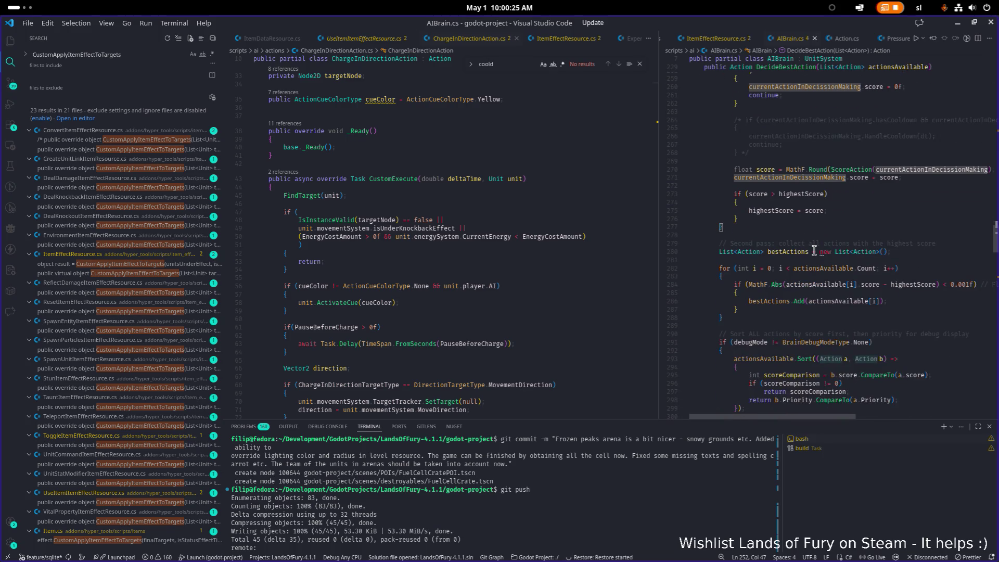
Step: Turn on Invert Response for the demon_warden_axe item consideration, save the scene, and relaunch the game
{"action": "mouse_move", "coordinate": [801, 252]}
{"action": "left_click", "coordinate": [955, 26]}
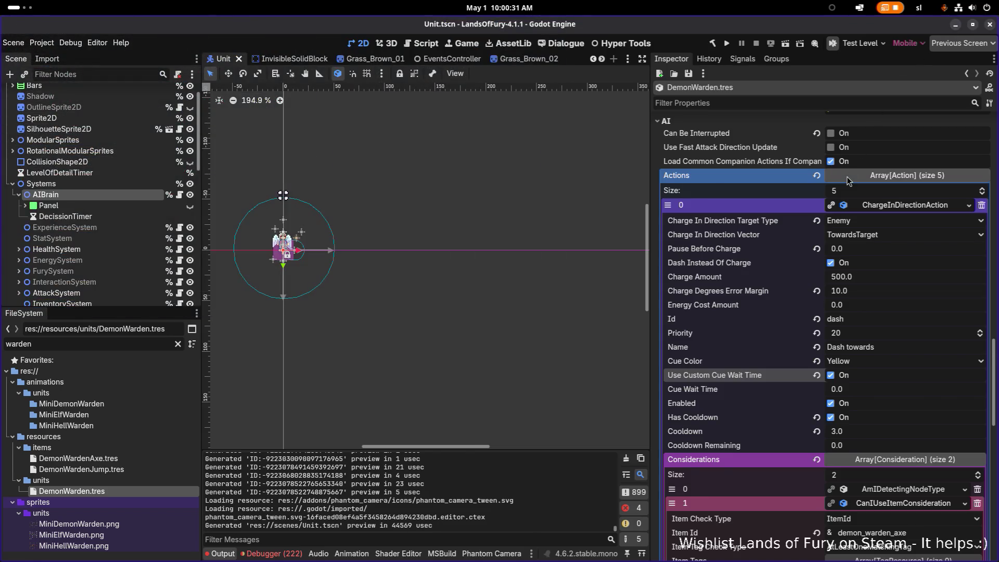
{"action": "scroll", "coordinate": [848, 181], "scroll_direction": "down", "scroll_amount": 3}
{"action": "scroll", "coordinate": [848, 180], "scroll_direction": "down", "scroll_amount": 1}
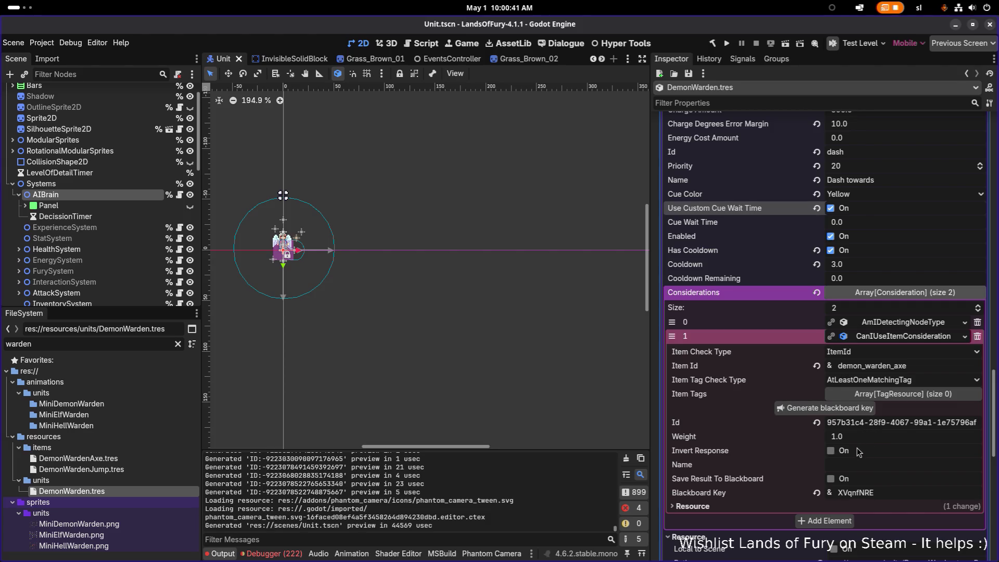
{"action": "left_click", "coordinate": [830, 450]}
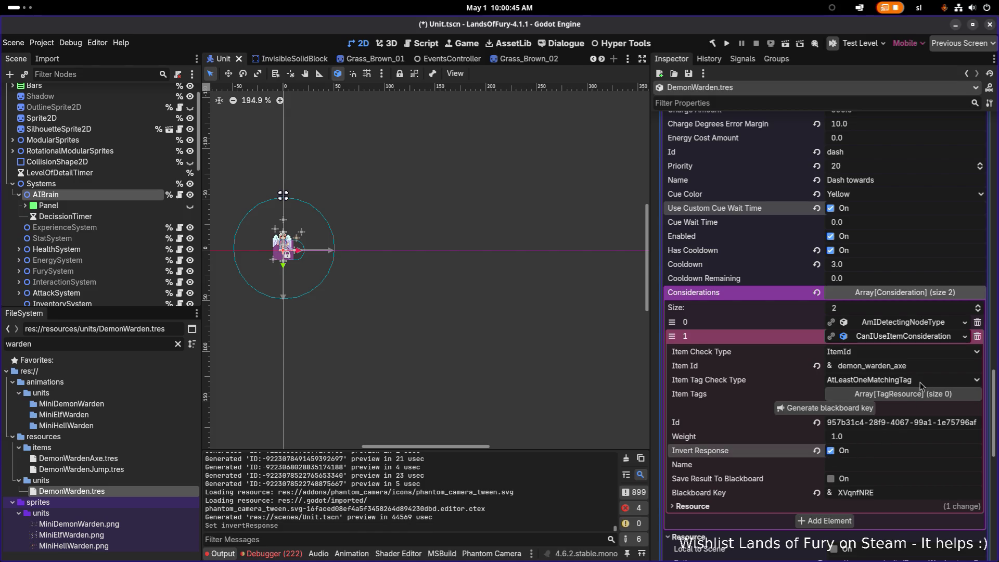
{"action": "key", "text": "ctrl+s"}
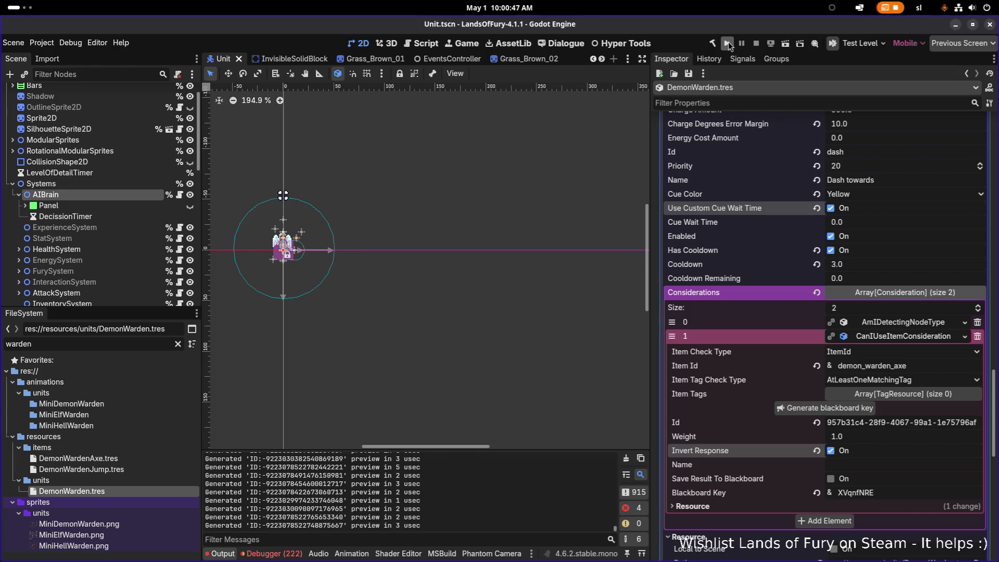
{"action": "left_click", "coordinate": [727, 44]}
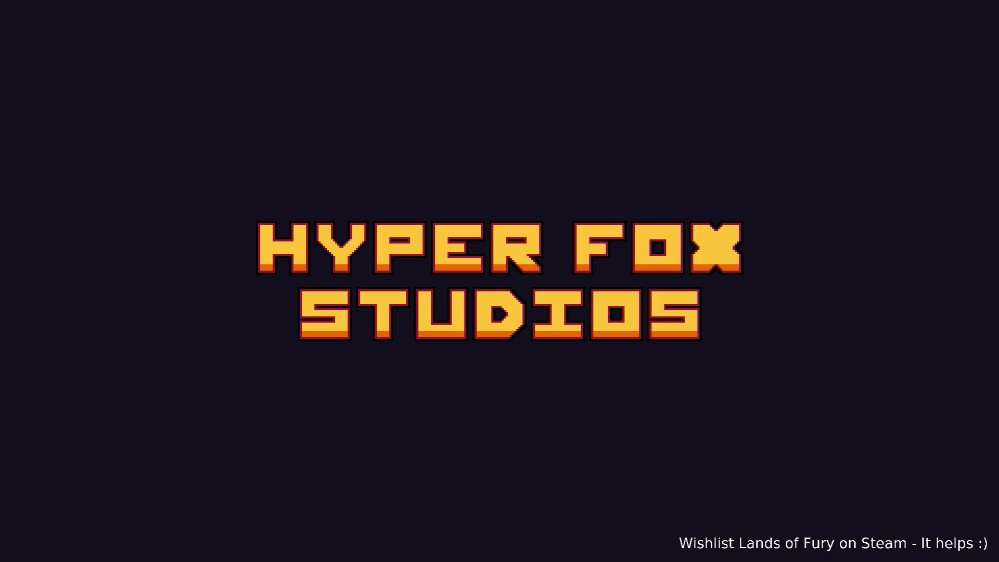
Step: Enter The Glade with the first profile and walk the hero around the clearing near the enemies
{"action": "key", "text": "Return"}
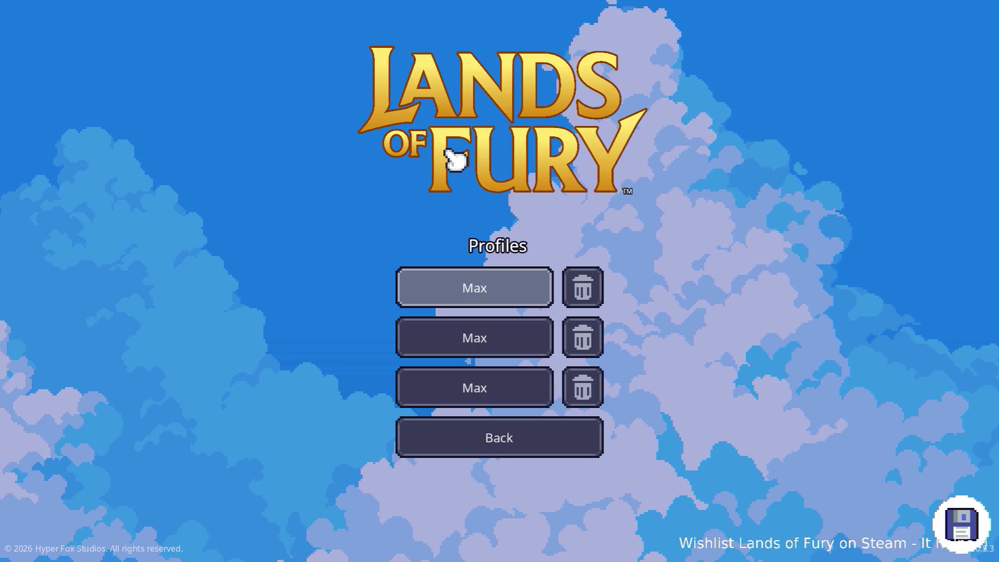
{"action": "key", "text": "Return"}
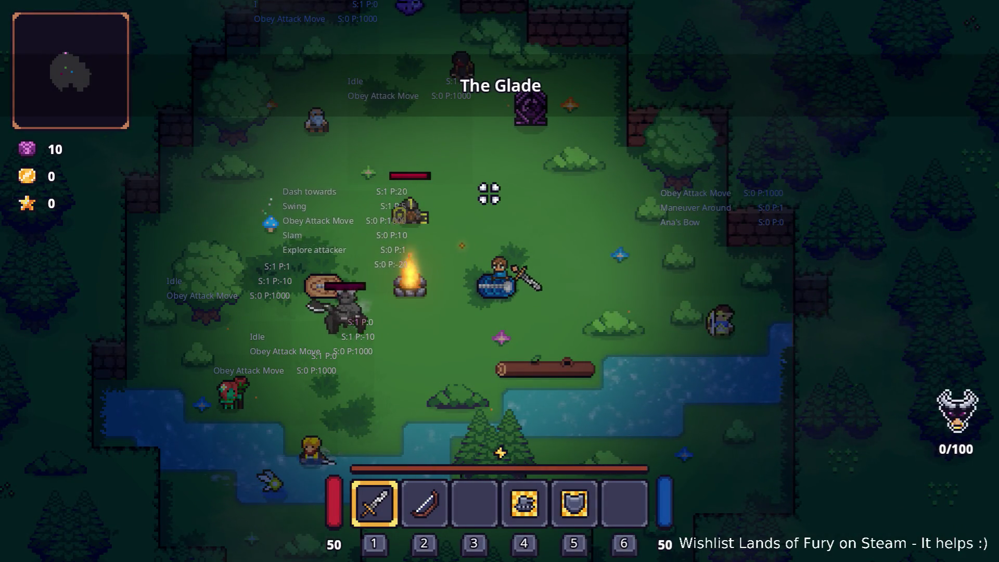
{"action": "key", "text": "s"}
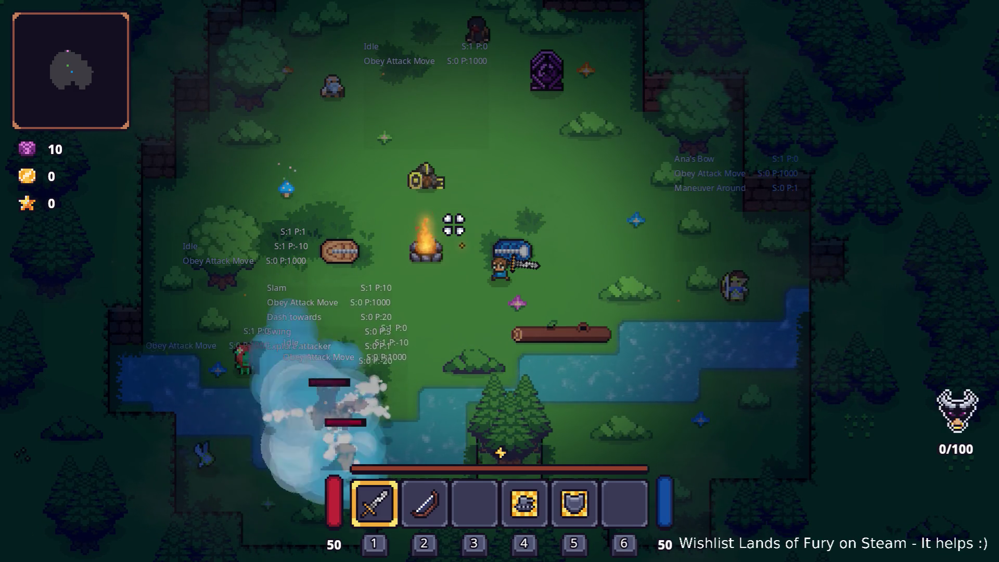
{"action": "key", "text": "a"}
{"action": "key", "text": "s"}
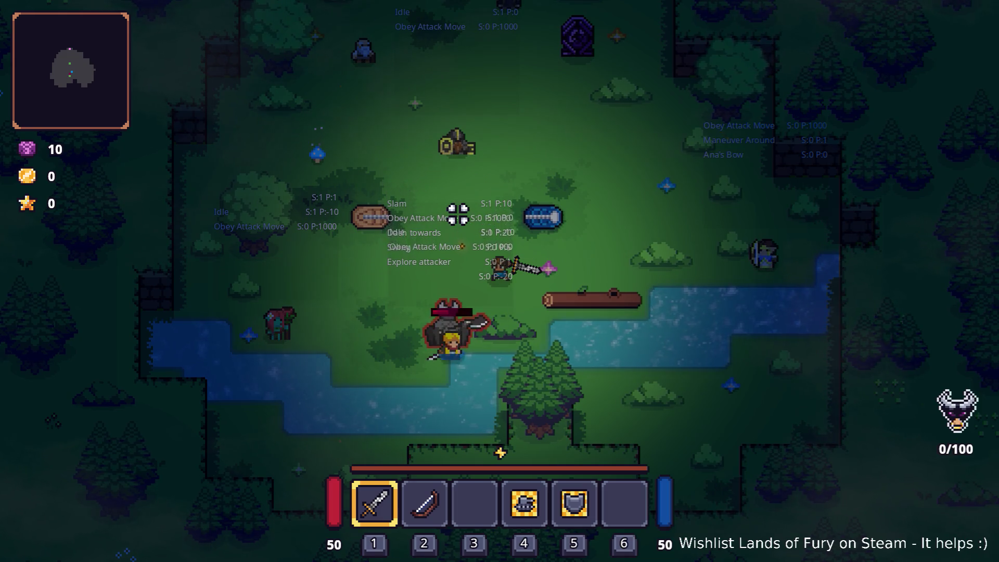
{"action": "key", "text": "a"}
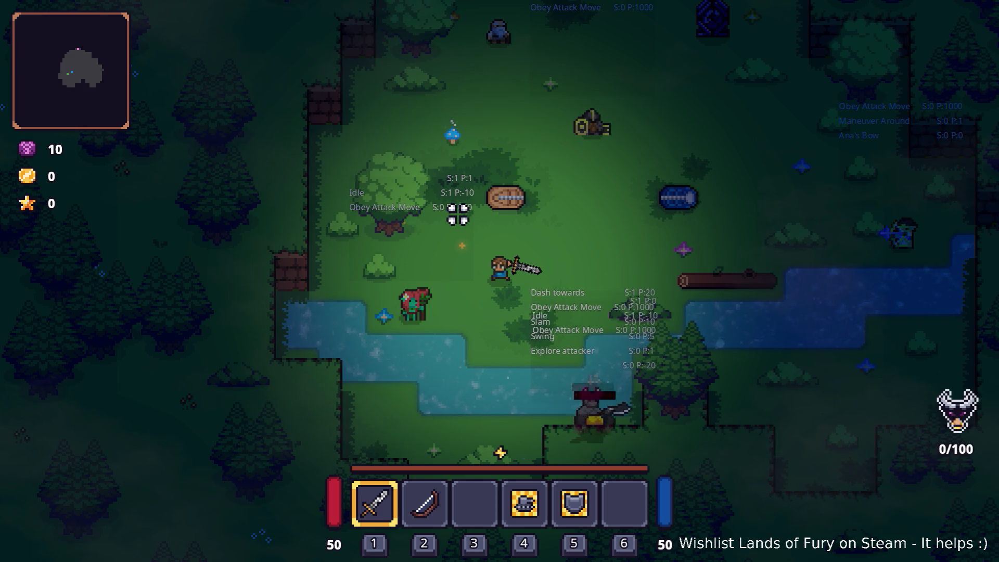
{"action": "key", "text": "d"}
{"action": "key", "text": "s"}
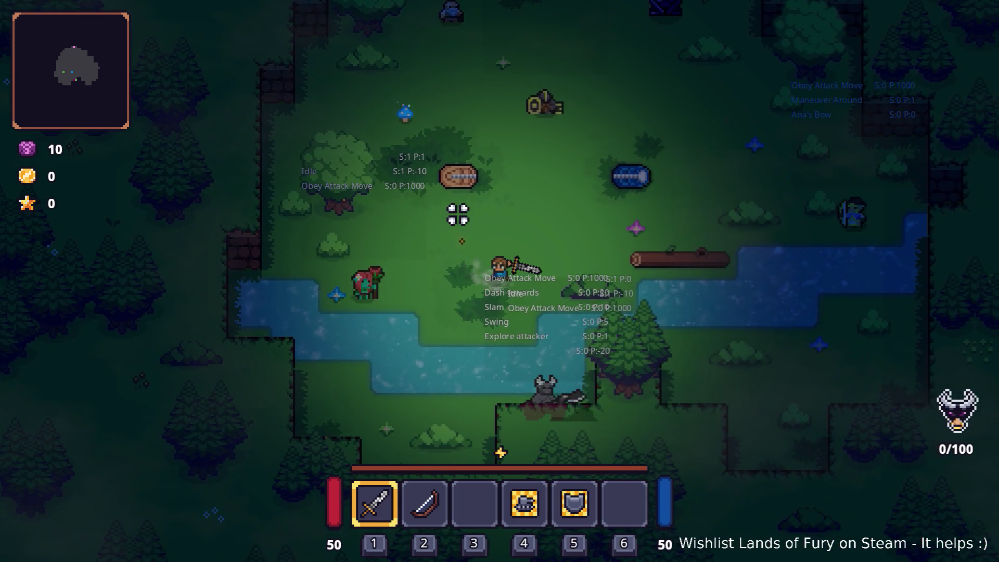
{"action": "key", "text": "a"}
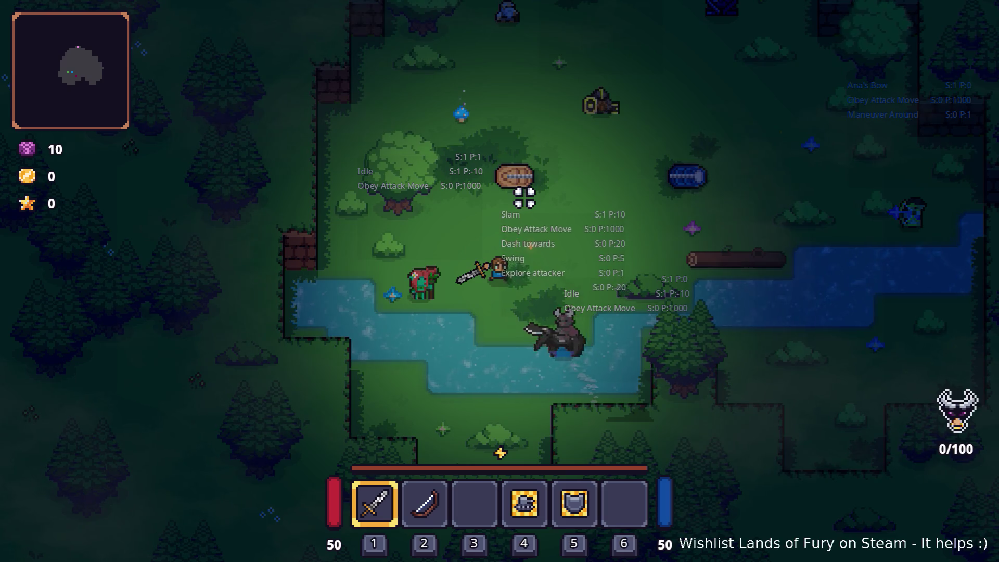
{"action": "key", "text": "w"}
{"action": "key", "text": "d"}
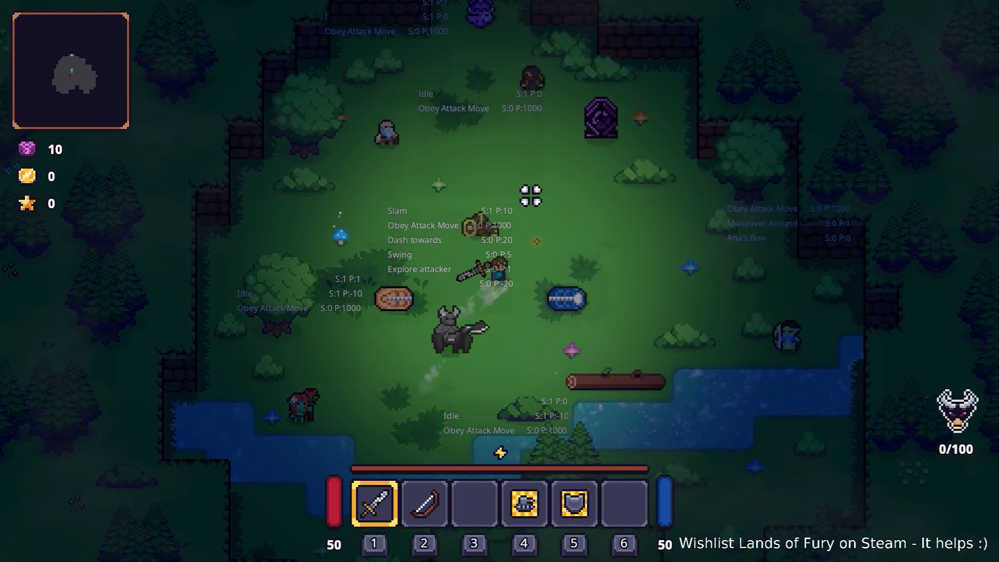
{"action": "key", "text": "d"}
{"action": "key", "text": "a"}
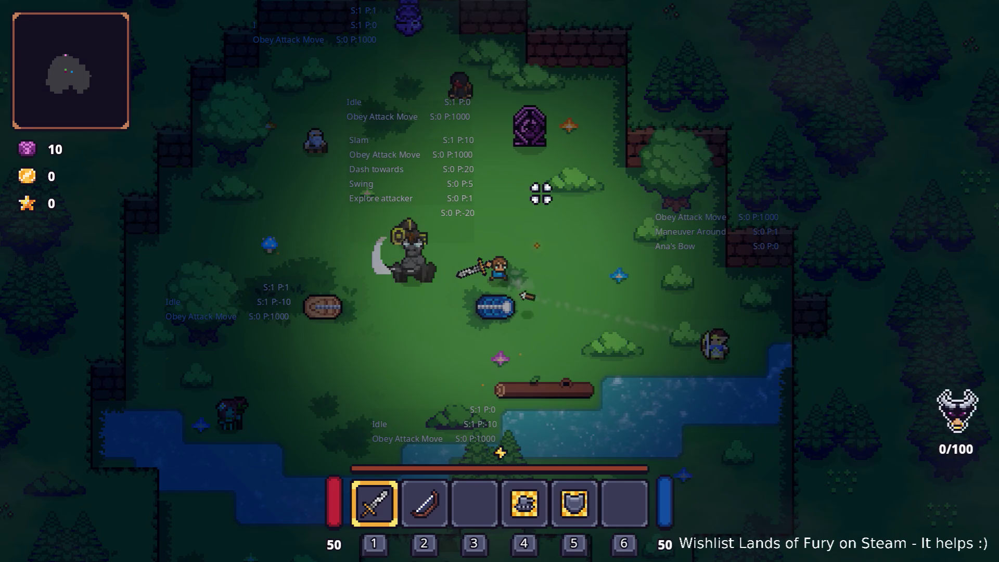
{"action": "key", "text": "a"}
{"action": "key", "text": "s"}
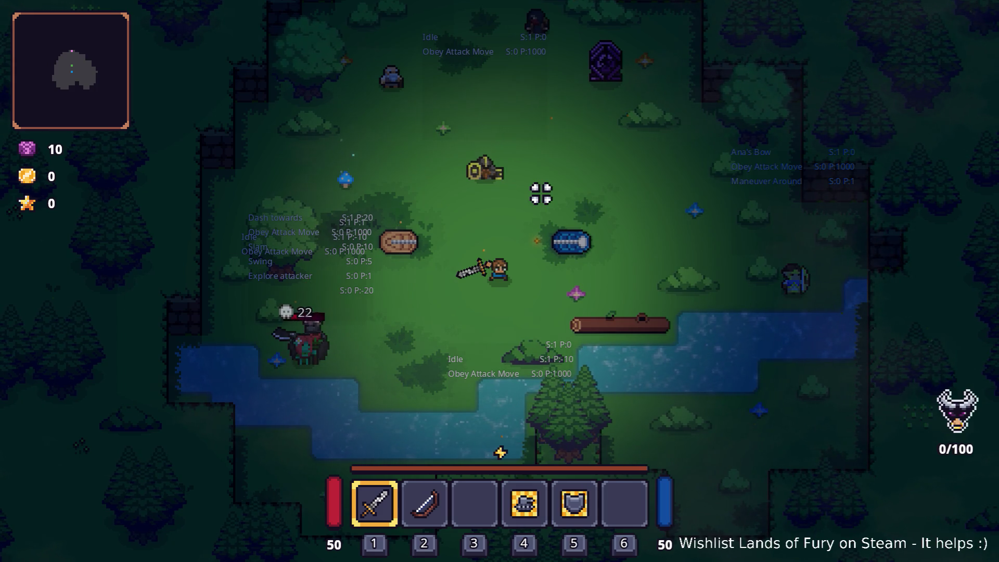
Step: Walk toward the minotaur and move left and right while fighting the enemies
{"action": "key", "text": "a"}
{"action": "key", "text": "s"}
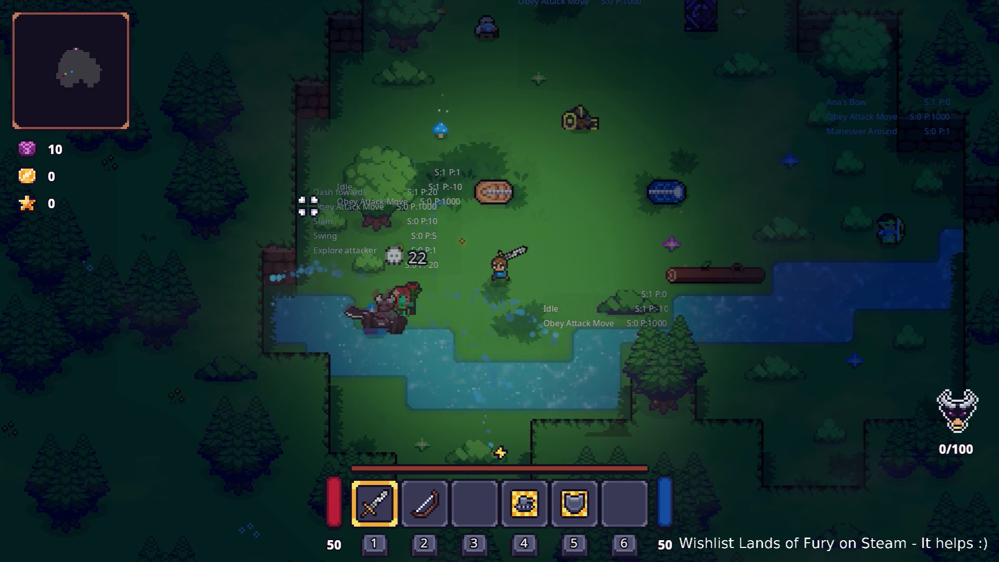
{"action": "key", "text": "d"}
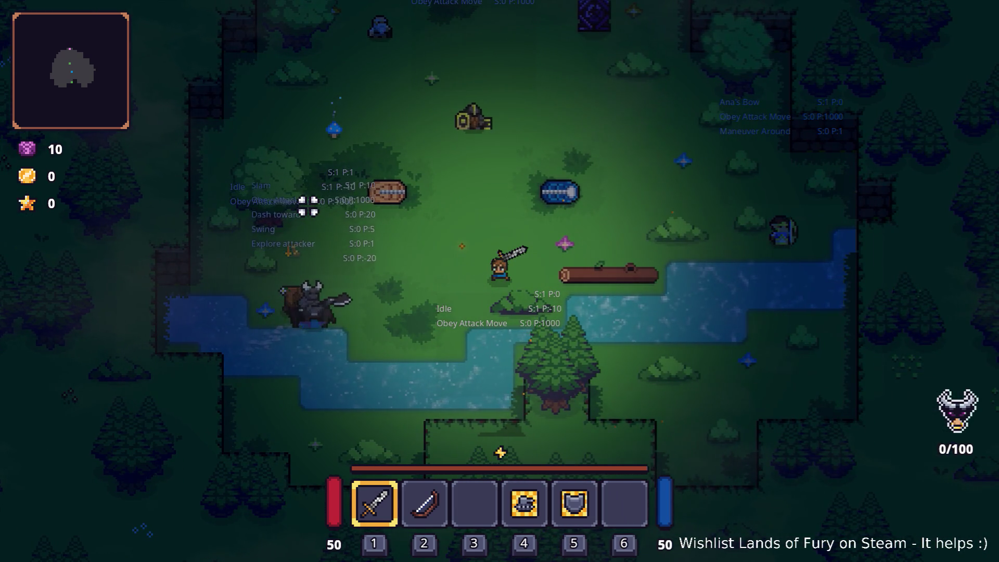
{"action": "key", "text": "w"}
{"action": "key", "text": "d"}
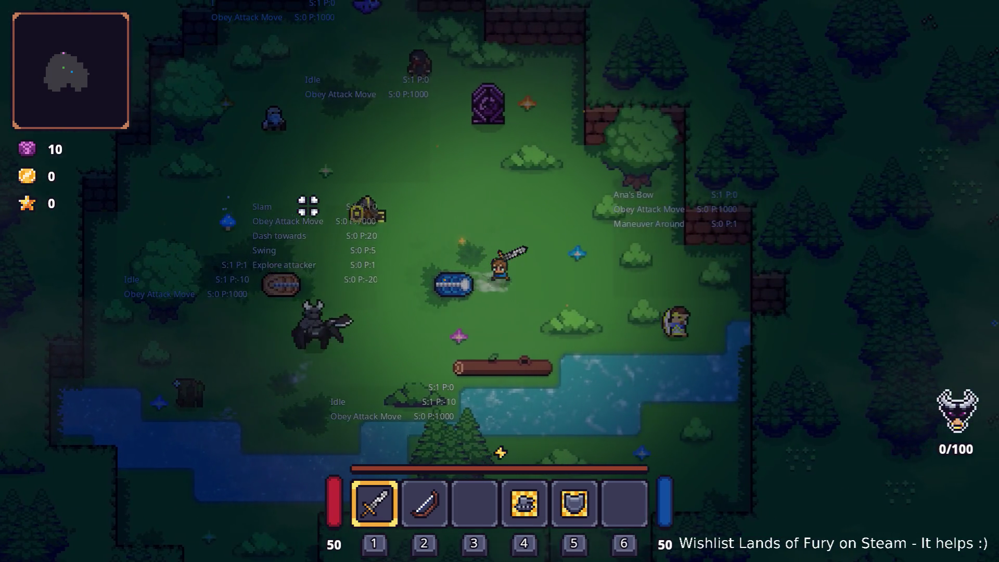
{"action": "key", "text": "a"}
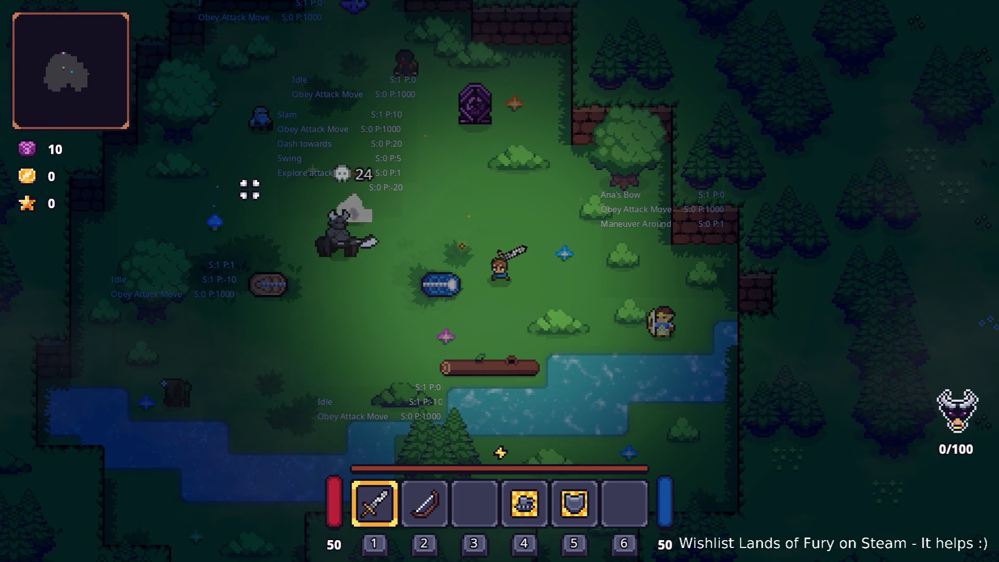
{"action": "key", "text": "w"}
{"action": "key", "text": "a"}
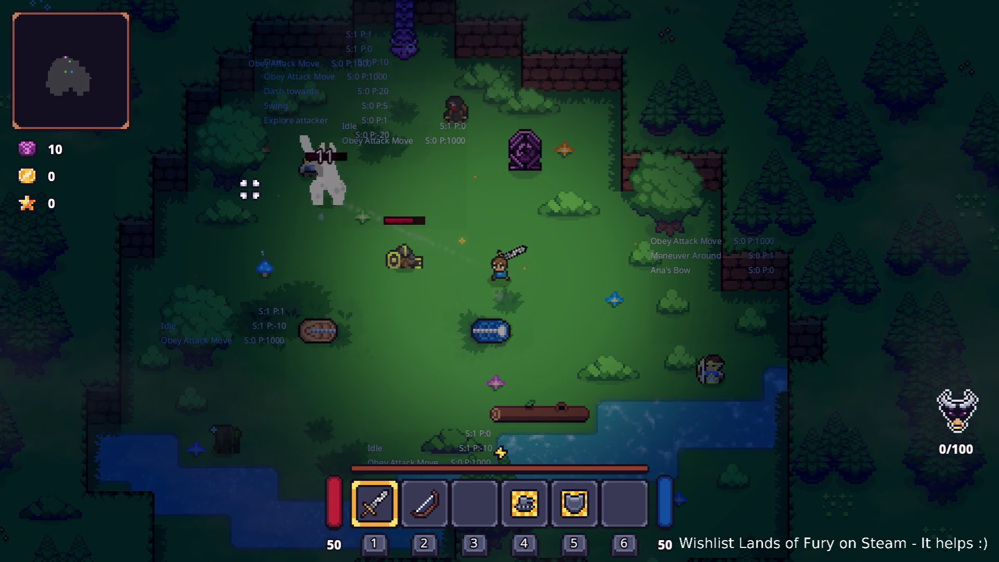
{"action": "key", "text": "w"}
{"action": "key", "text": "a"}
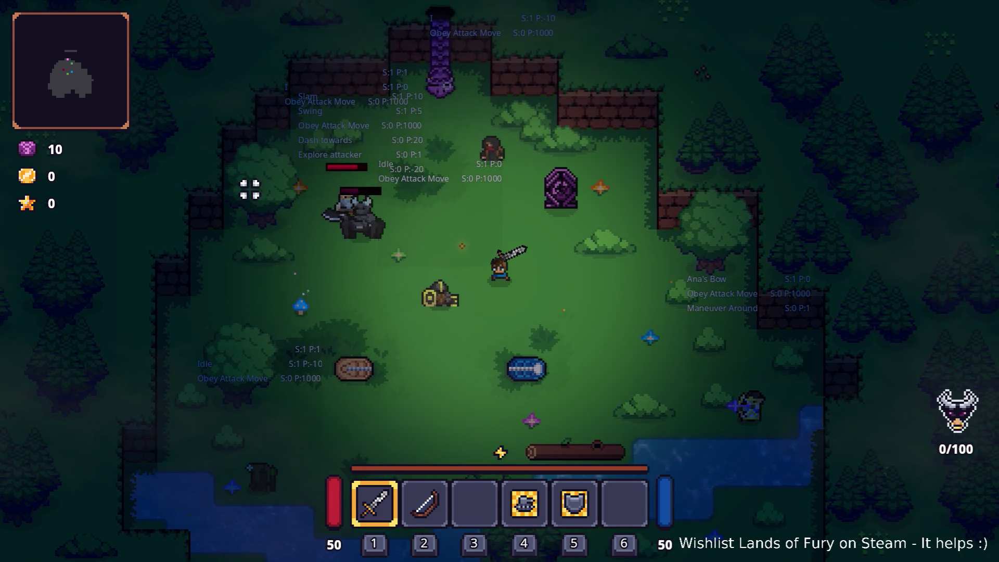
{"action": "key", "text": "w"}
{"action": "key", "text": "a"}
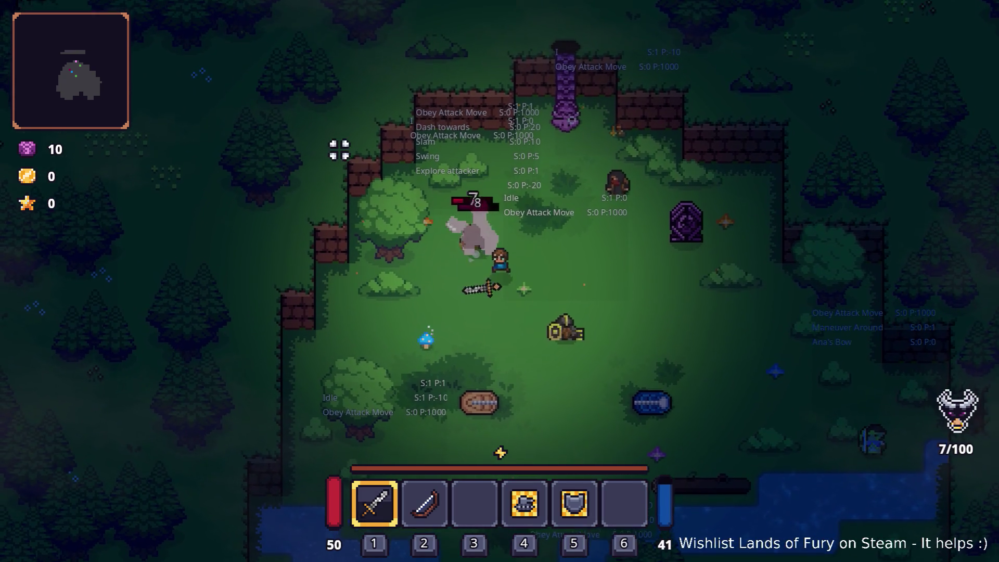
{"action": "key", "text": "a"}
{"action": "key", "text": "d"}
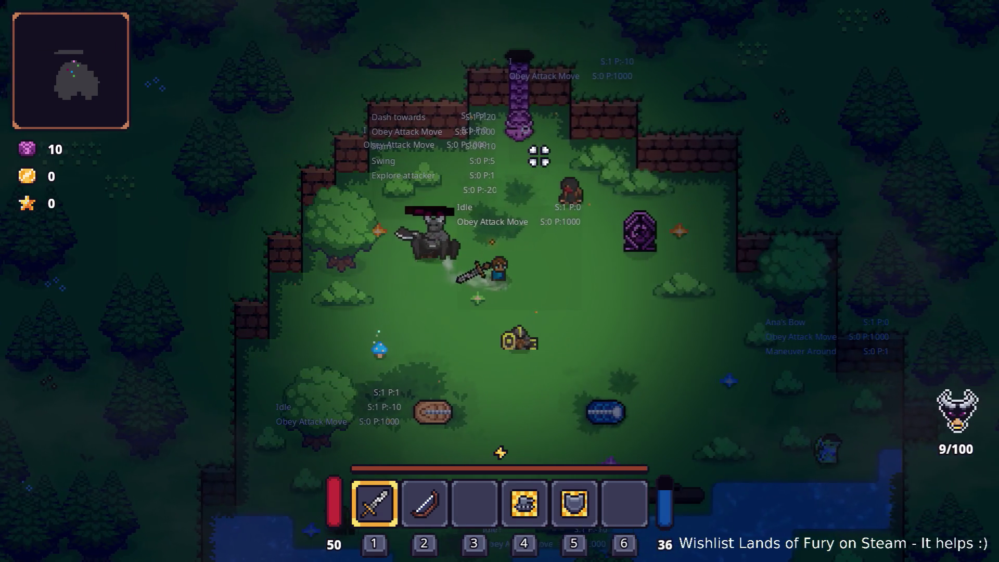
Step: Swing the sword at the horned enemy, retreat toward the river, dash, and pause the game
{"action": "left_click", "coordinate": [452, 172]}
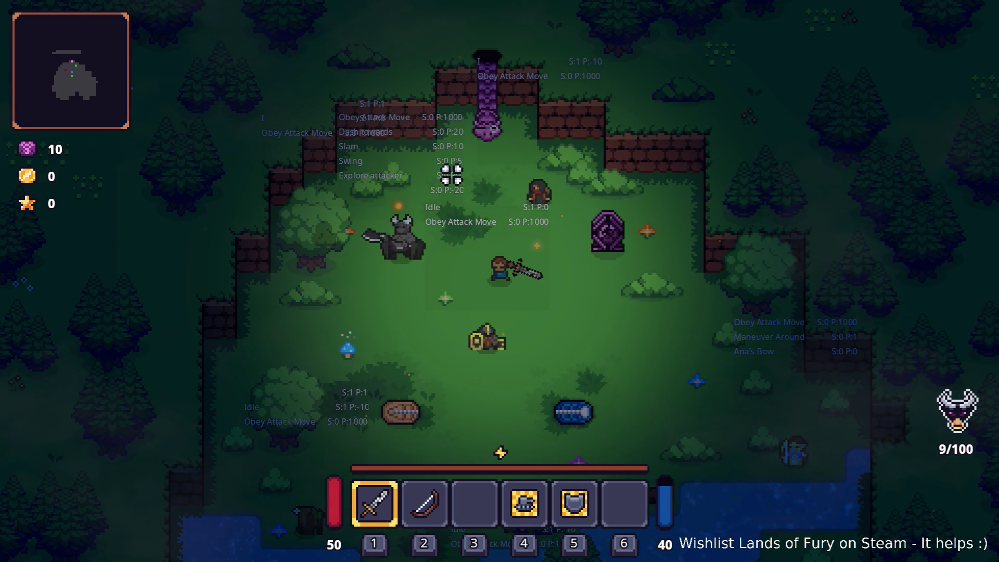
{"action": "key", "text": "d"}
{"action": "key", "text": "s"}
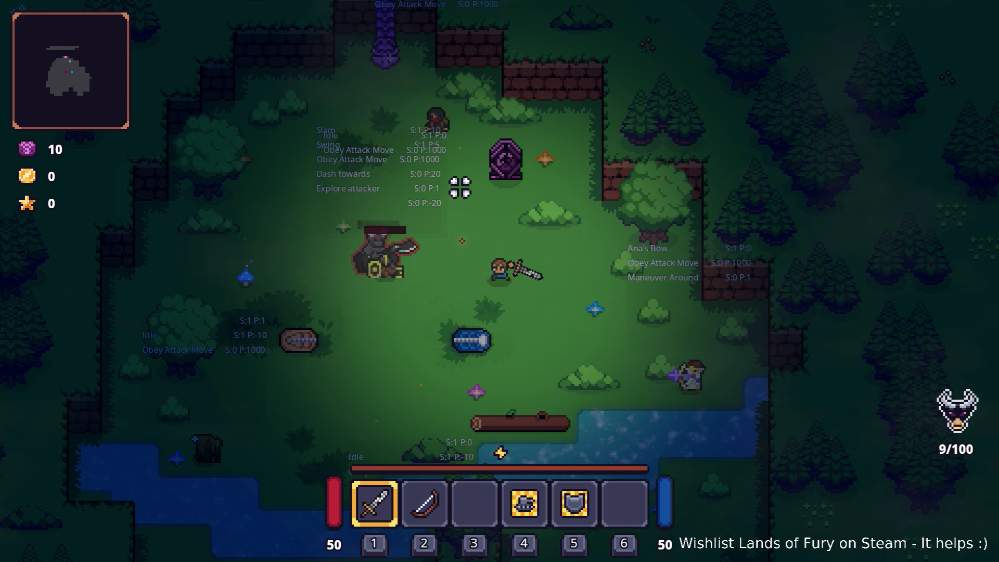
{"action": "key", "text": "s"}
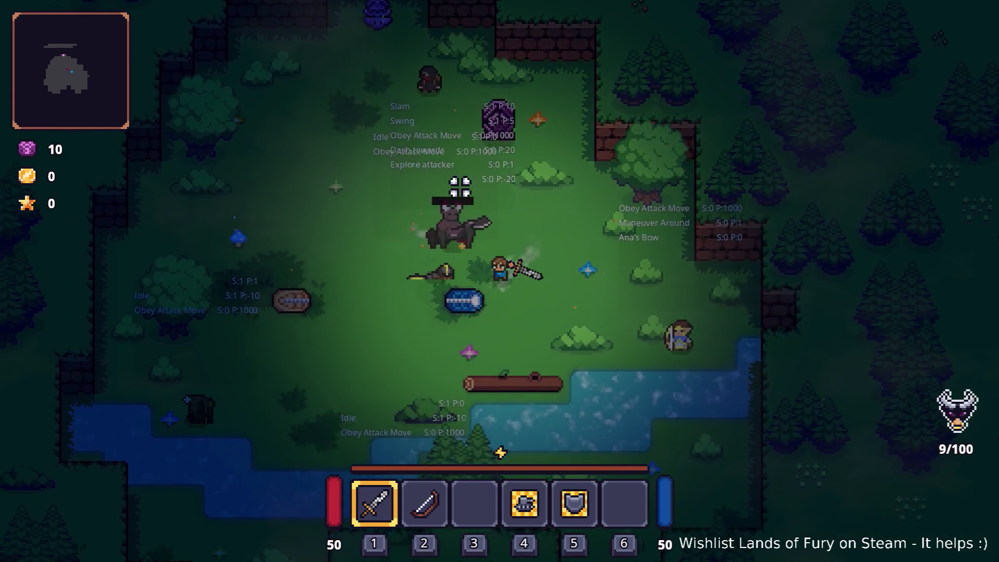
{"action": "key", "text": "a"}
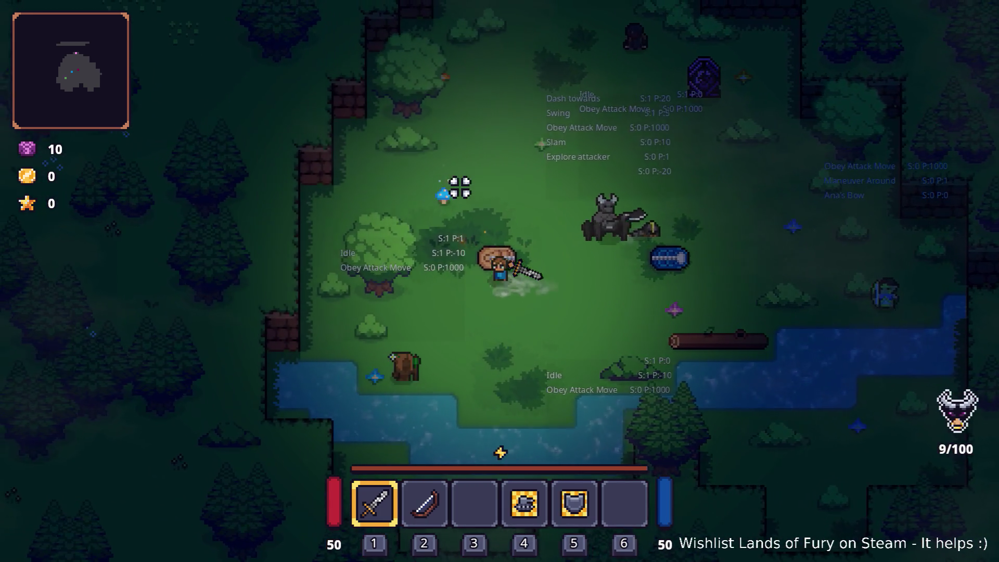
{"action": "key", "text": "w"}
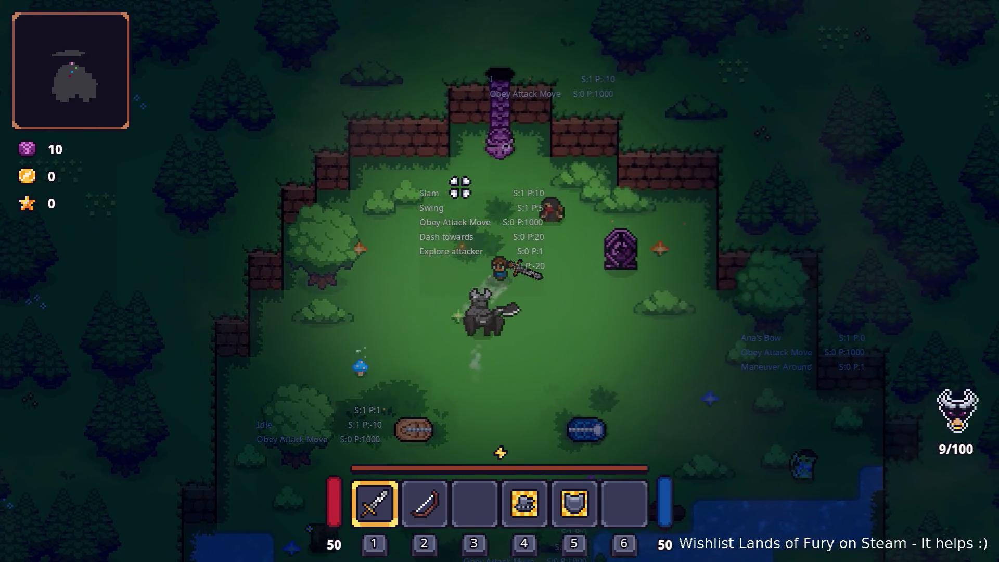
{"action": "key", "text": "d"}
{"action": "key", "text": "s"}
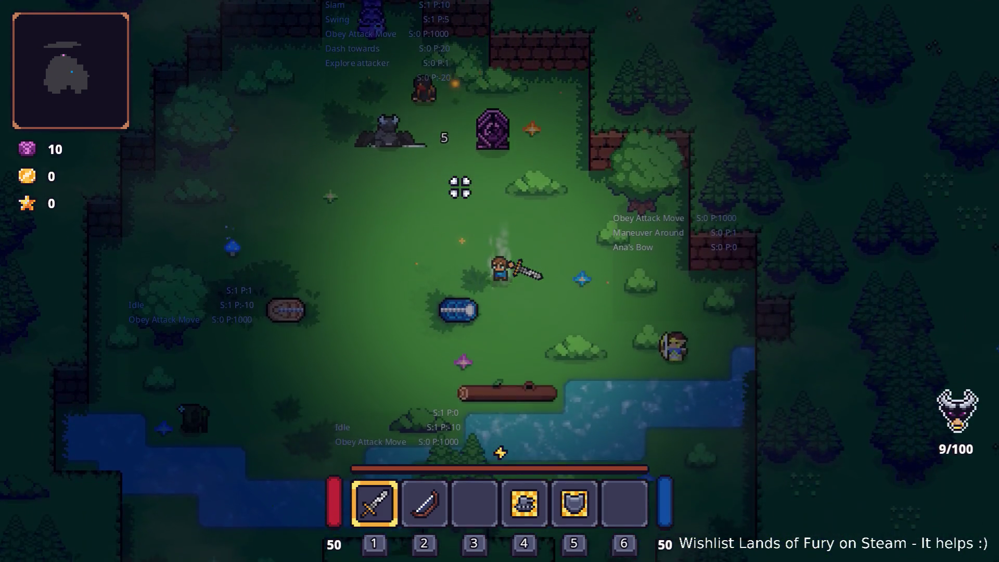
{"action": "key", "text": "space"}
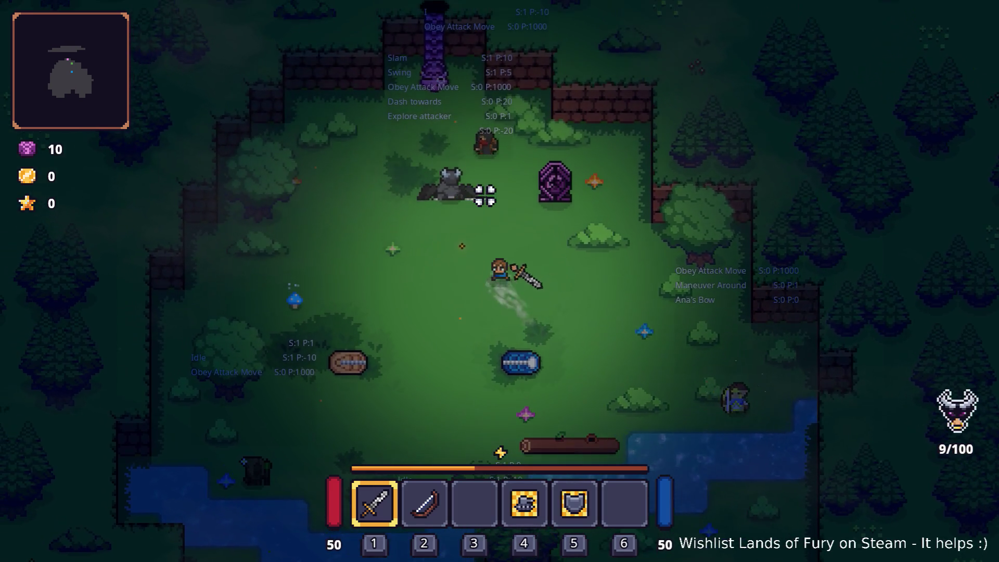
{"action": "key", "text": "Escape"}
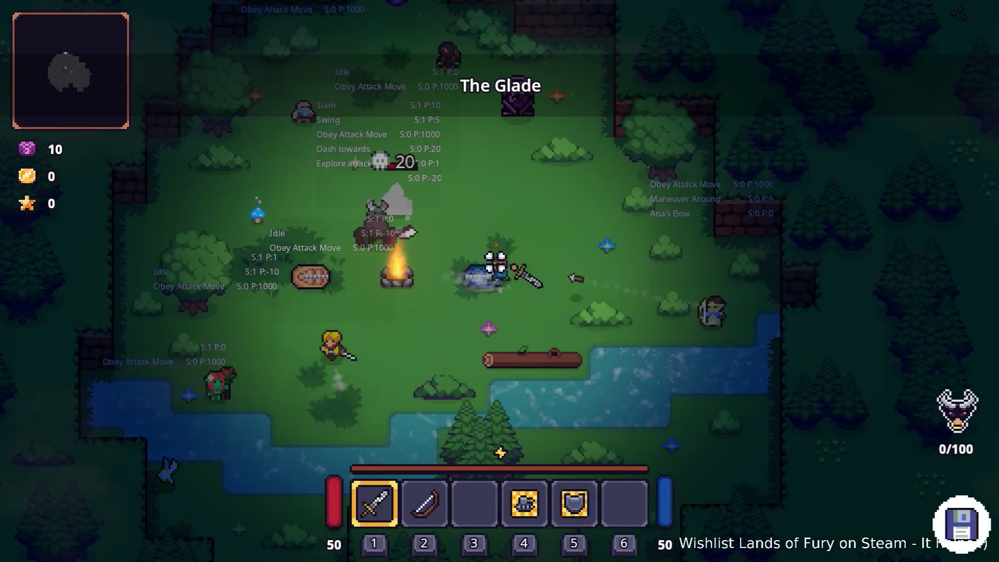
Step: Approach the armored boss, then walk the hero across the clearing past the campfire
{"action": "key", "text": "d"}
{"action": "key", "text": "w"}
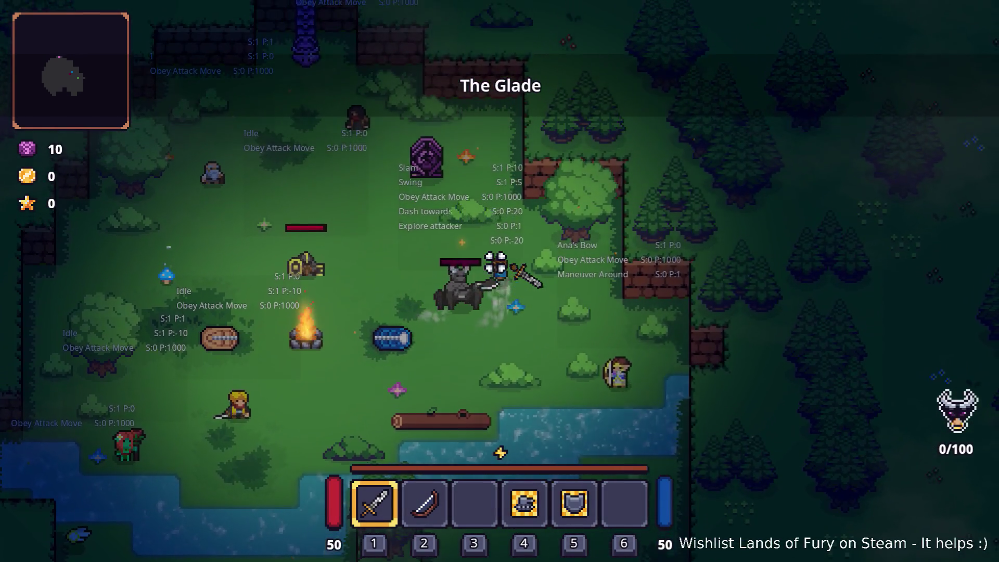
{"action": "key", "text": "a"}
{"action": "key", "text": "s"}
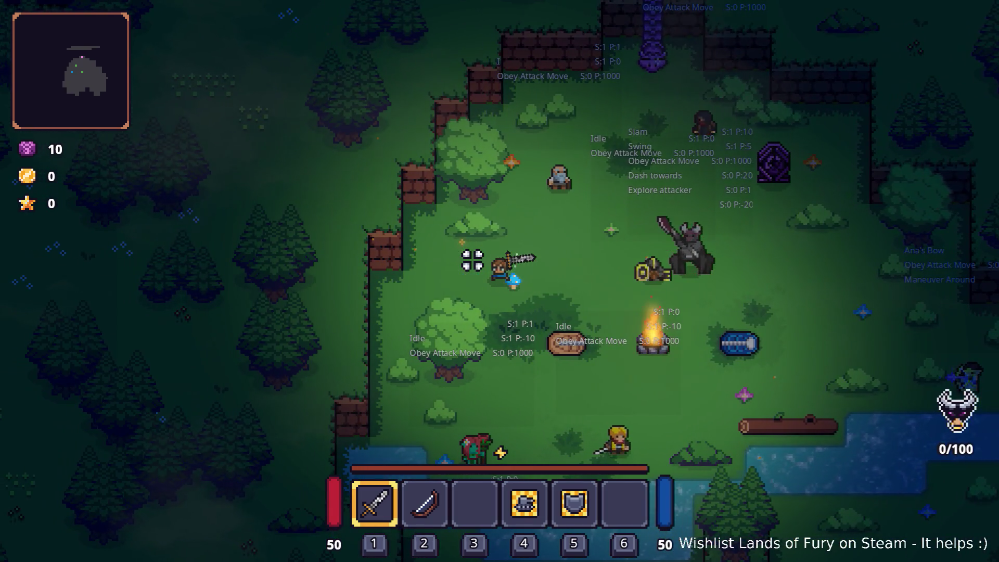
{"action": "key", "text": "d"}
{"action": "key", "text": "s"}
{"action": "key", "text": "d"}
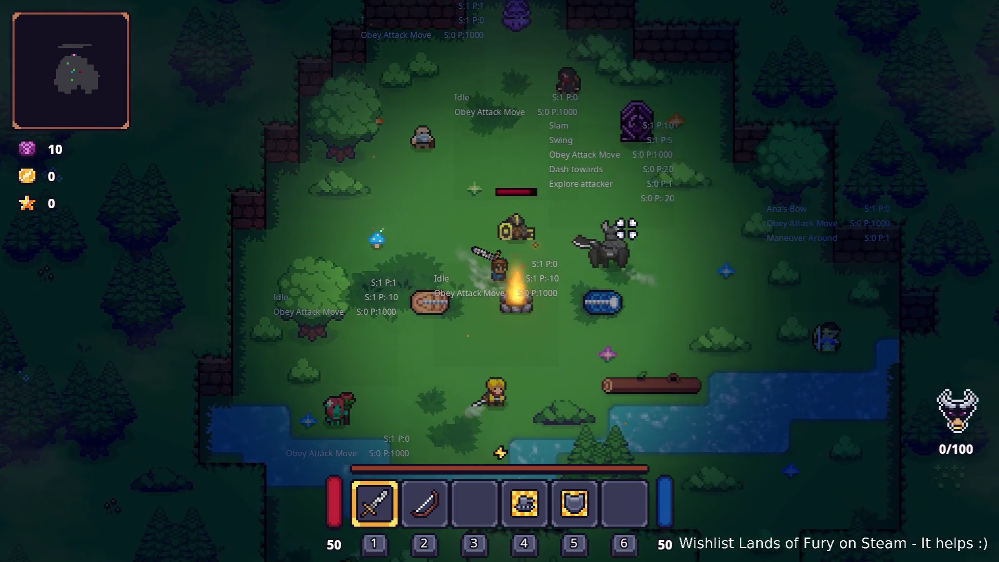
{"action": "key", "text": "d"}
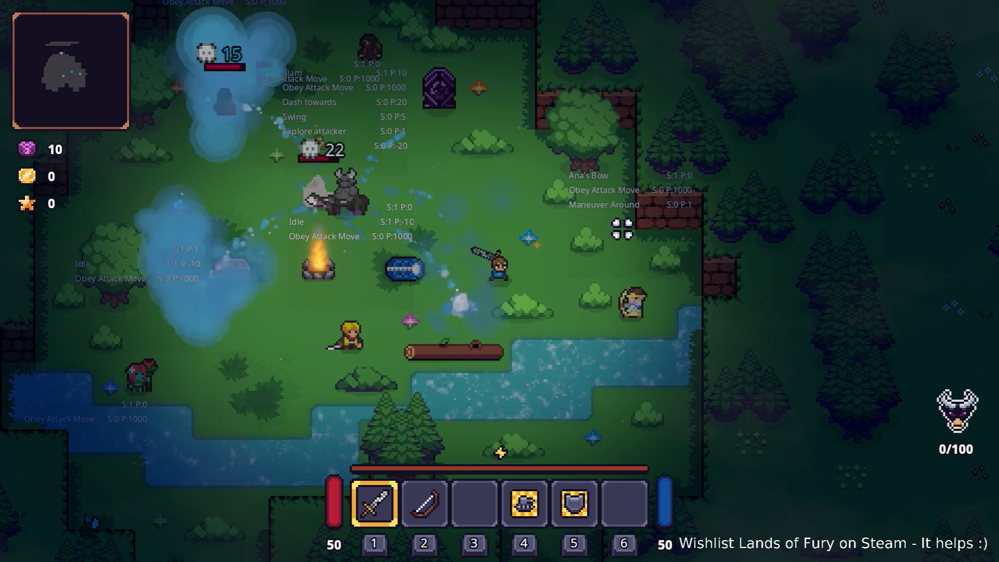
{"action": "key", "text": "a"}
{"action": "key", "text": "d"}
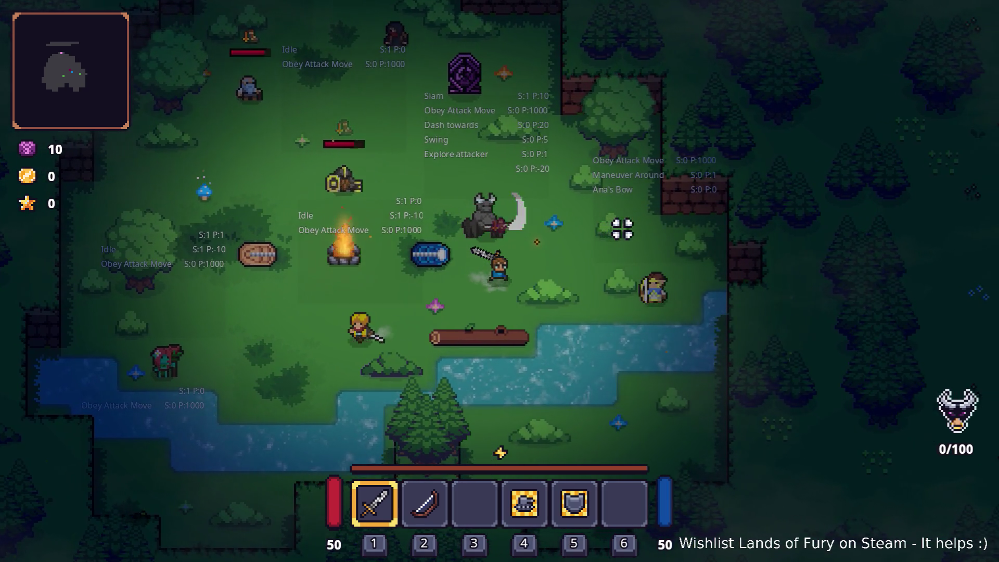
{"action": "key", "text": "s"}
{"action": "key", "text": "a"}
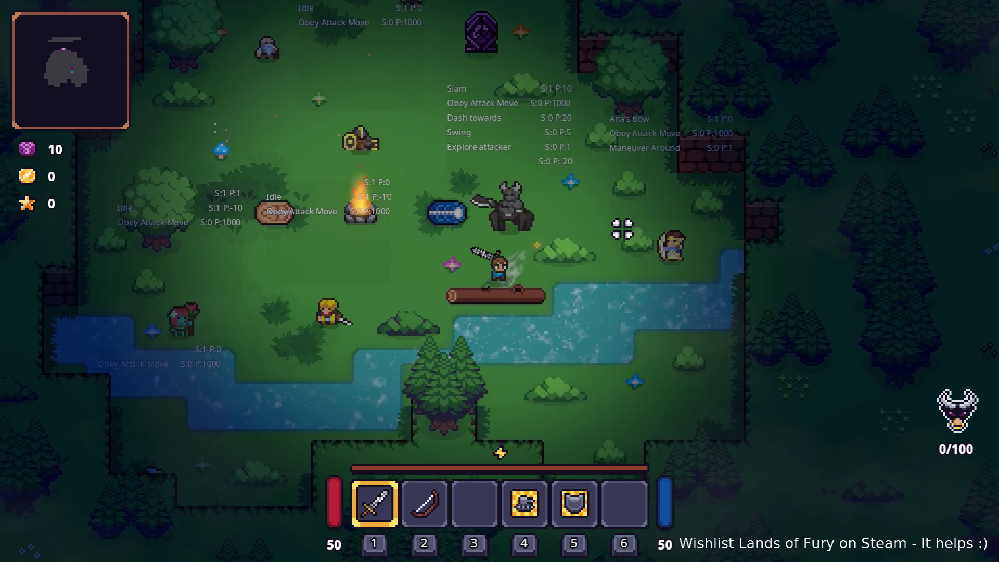
{"action": "key", "text": "d"}
{"action": "key", "text": "w"}
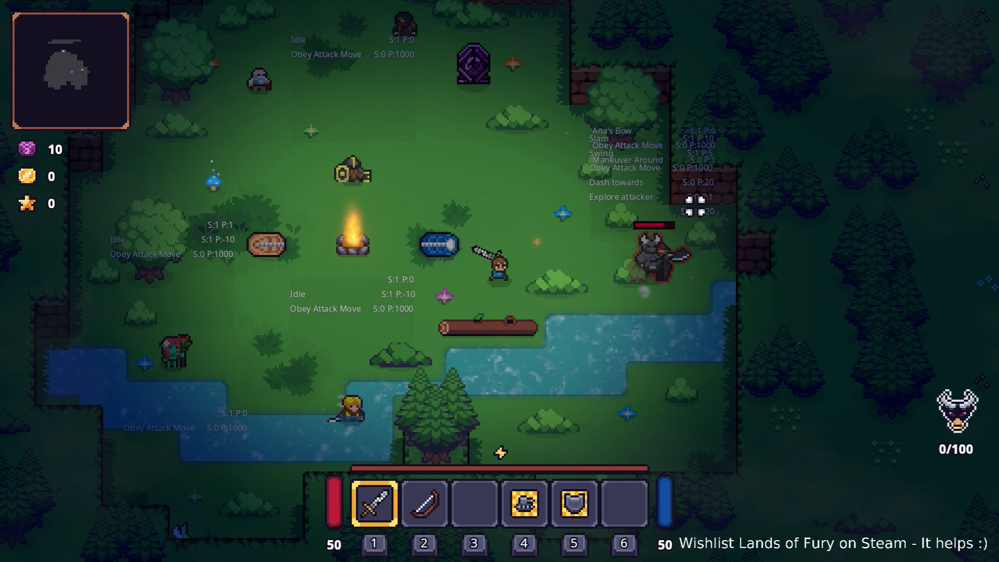
Step: Close in on the boss and retreat from its slam, circling the campfire toward the river
{"action": "key", "text": "d"}
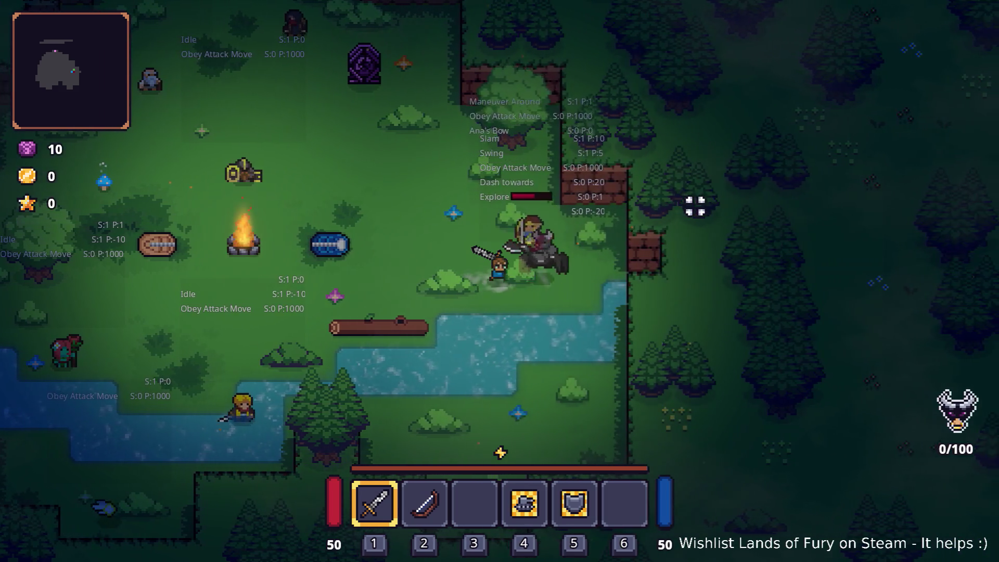
{"action": "key", "text": "a"}
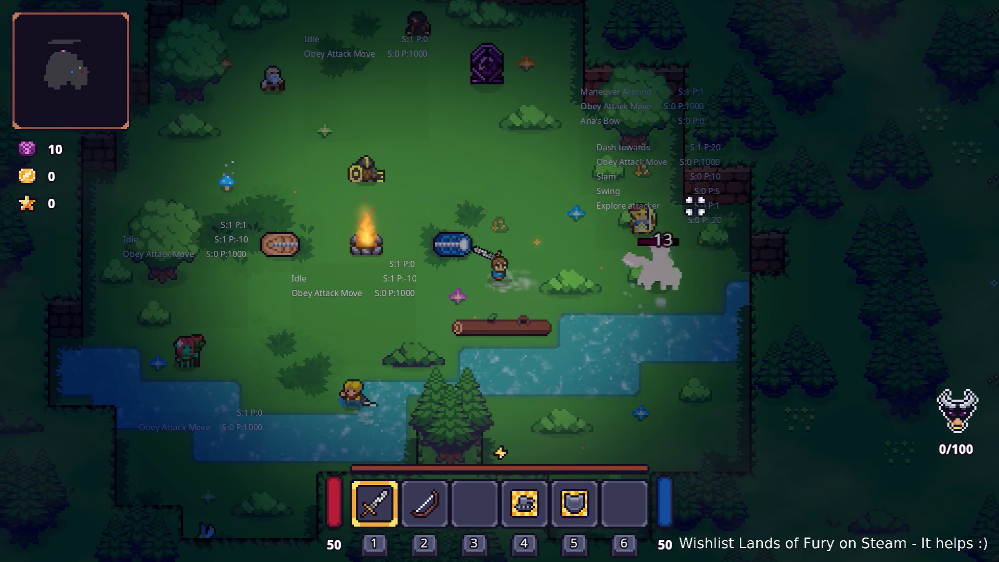
{"action": "key", "text": "s"}
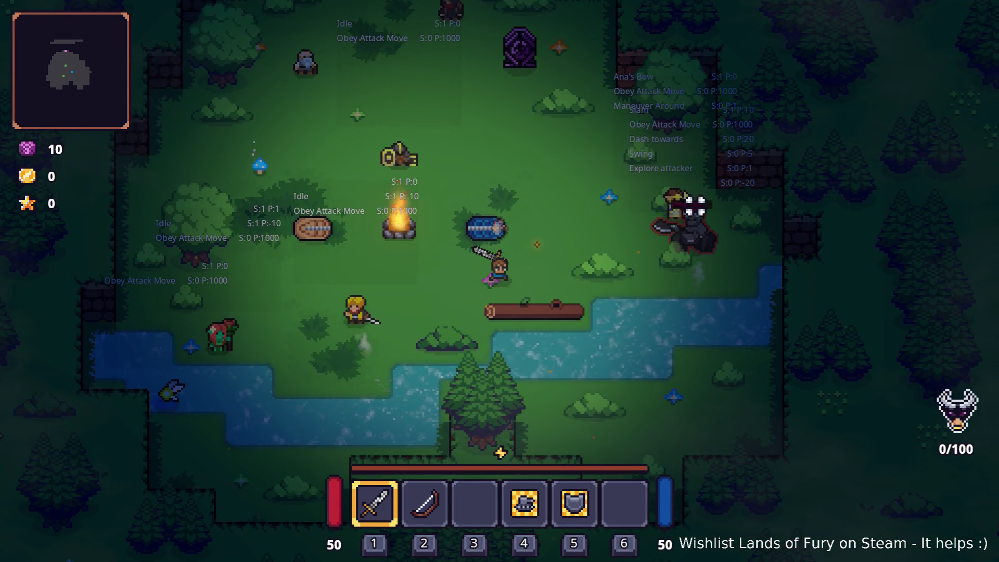
{"action": "key", "text": "w"}
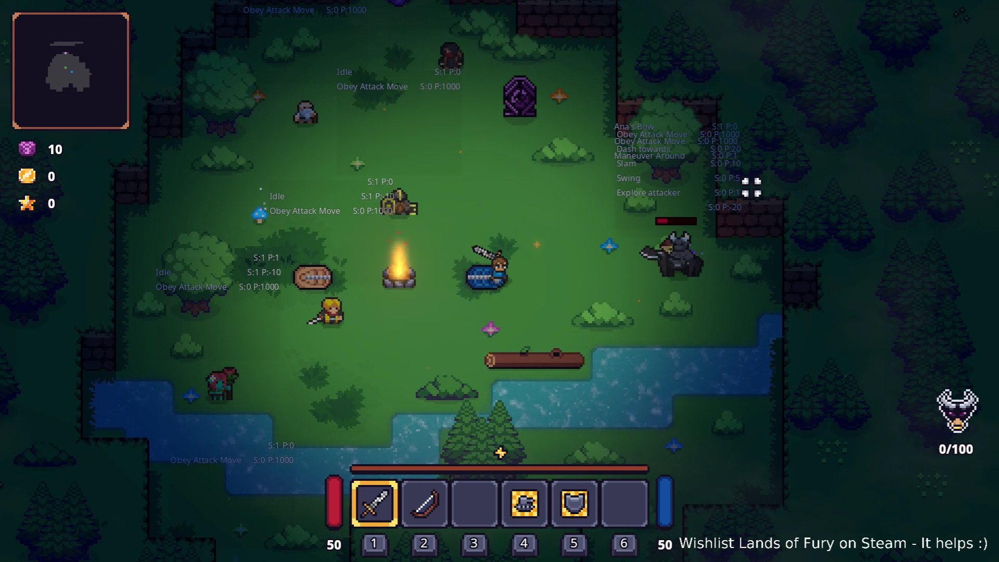
{"action": "key", "text": "d"}
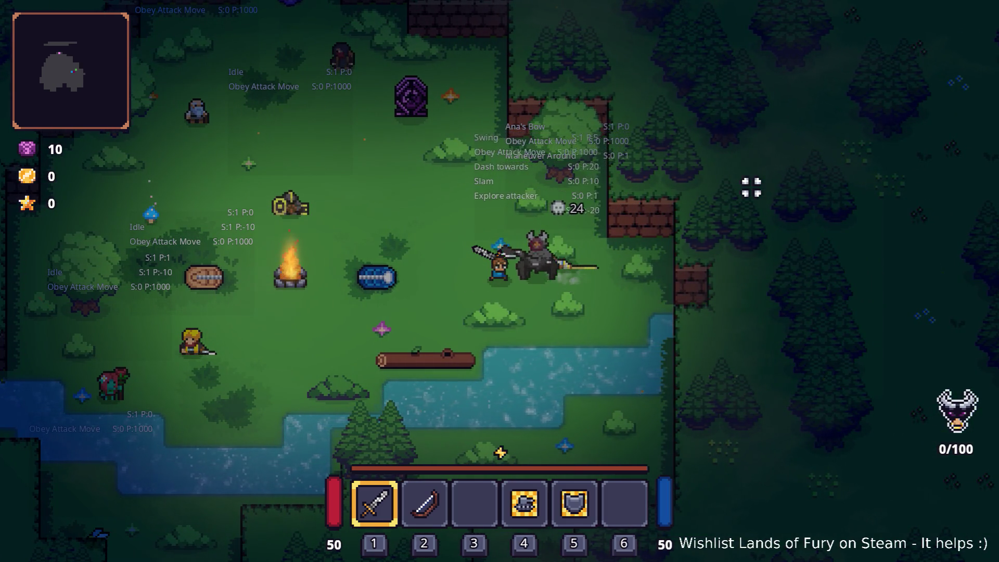
{"action": "key", "text": "a"}
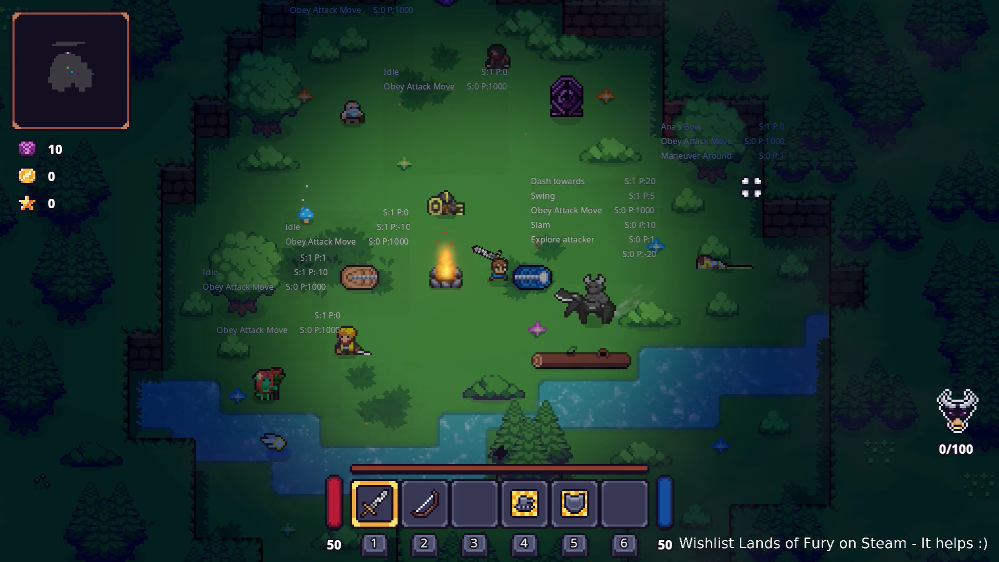
{"action": "key", "text": "s"}
{"action": "key", "text": "a"}
{"action": "key", "text": "a"}
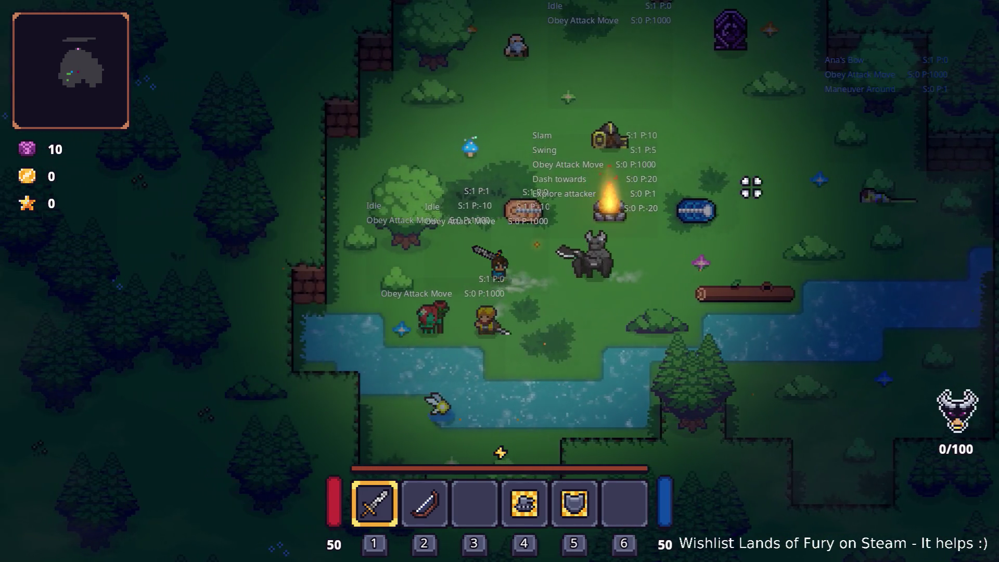
{"action": "key", "text": "d"}
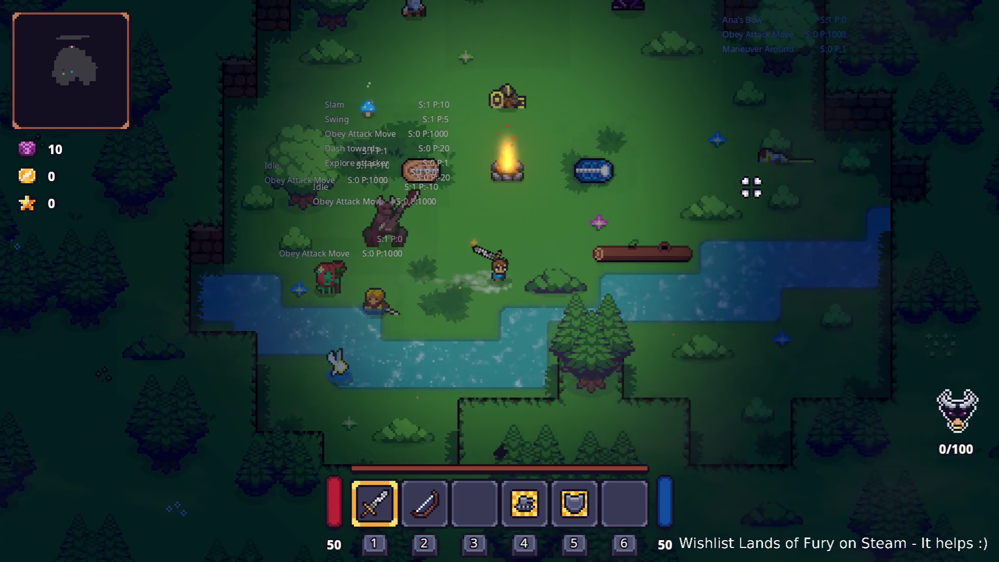
{"action": "key", "text": "s"}
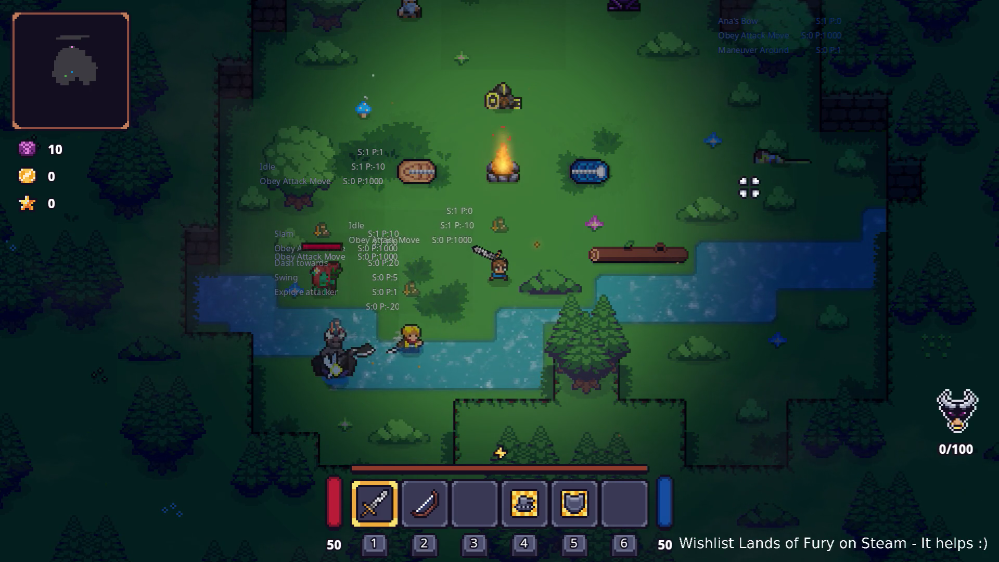
{"action": "key", "text": "a"}
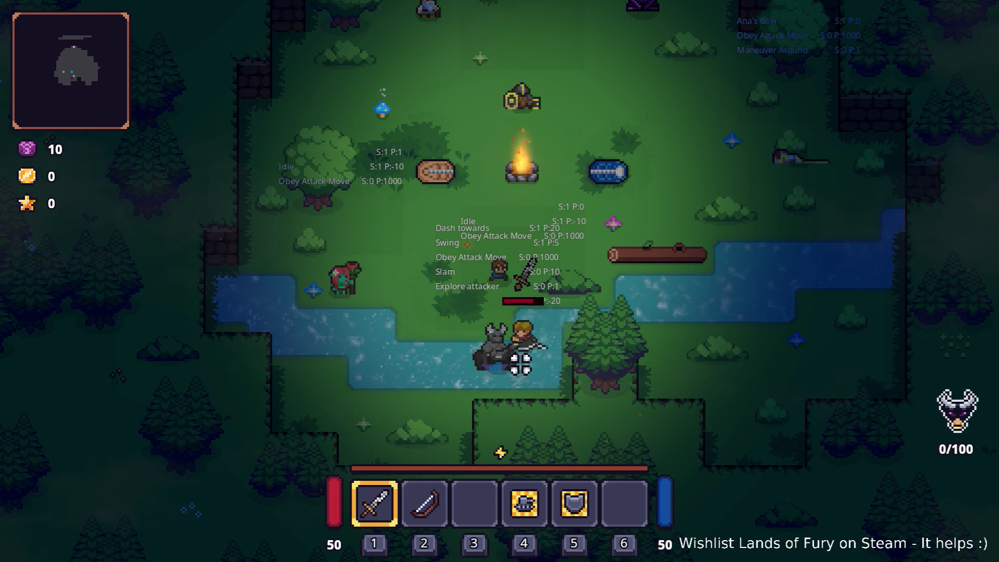
Step: Strike the horned enemy with the sword, dodge away through the clearing, and pause the game
{"action": "left_click", "coordinate": [515, 361]}
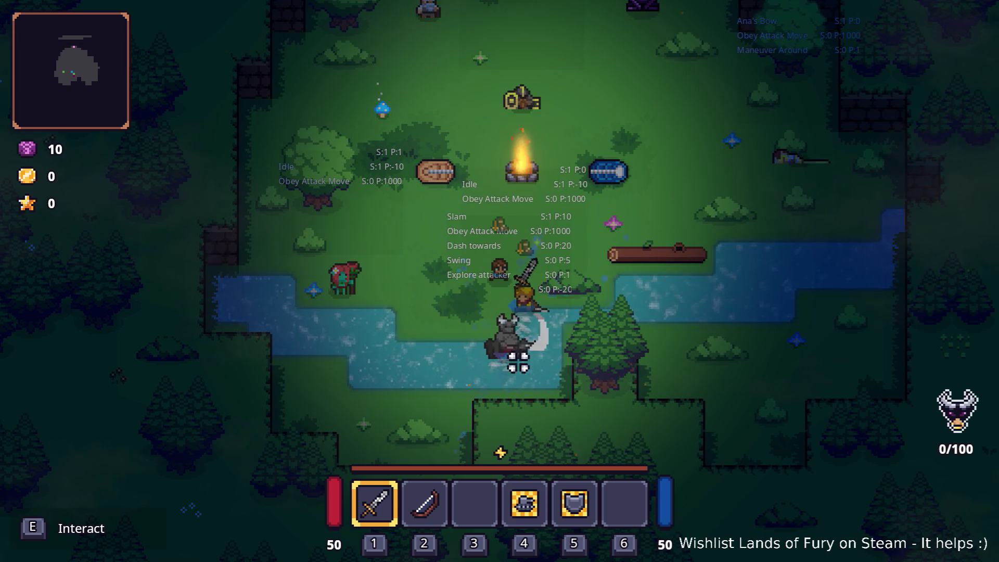
{"action": "key", "text": "a"}
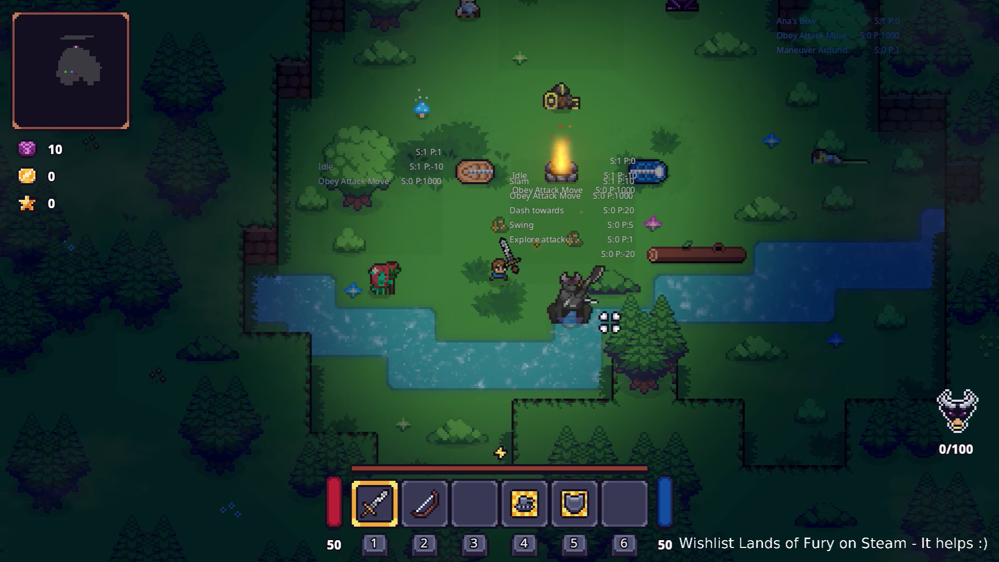
{"action": "key", "text": "a"}
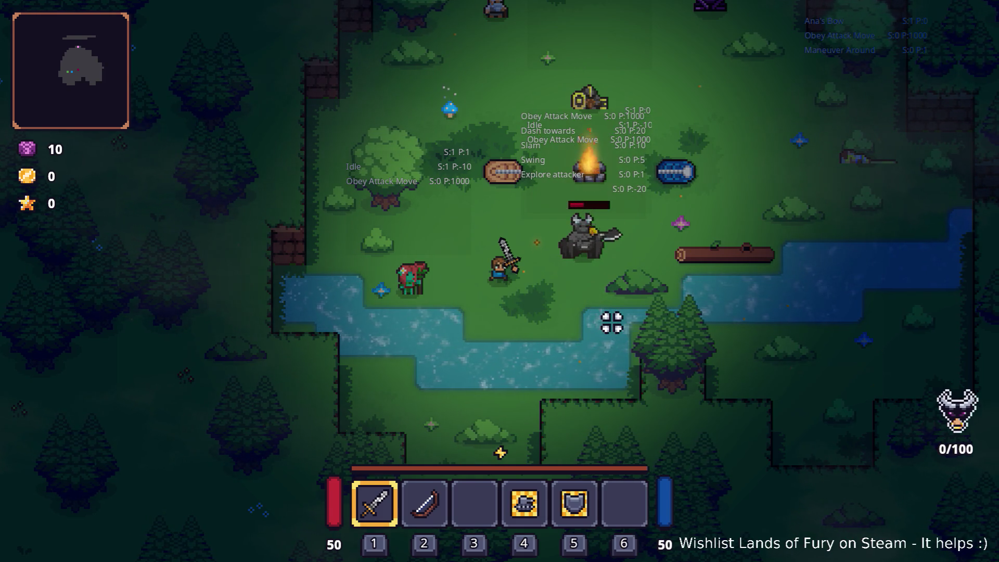
{"action": "key", "text": "s"}
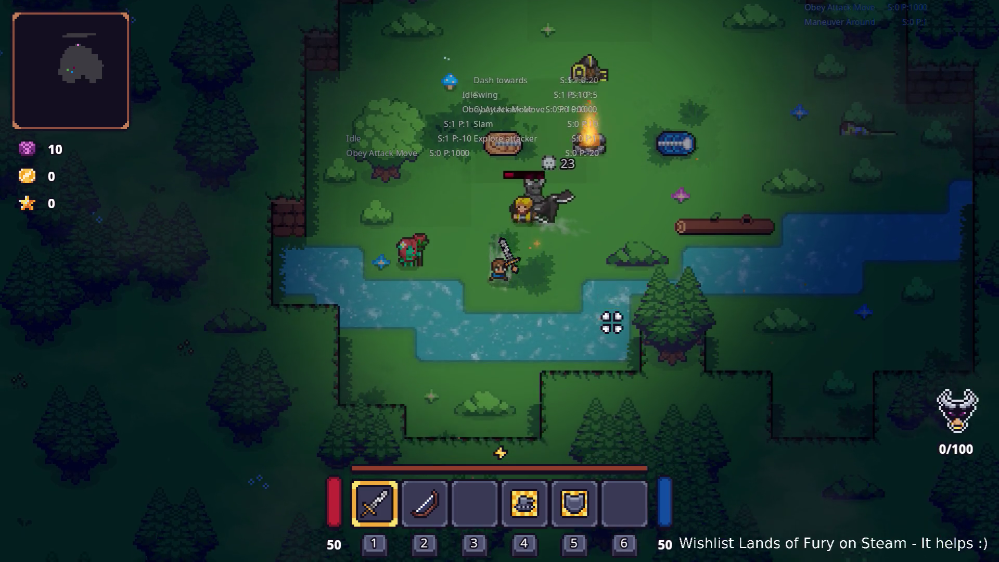
{"action": "key", "text": "d"}
{"action": "key", "text": "w"}
{"action": "key", "text": "w"}
{"action": "key", "text": "d"}
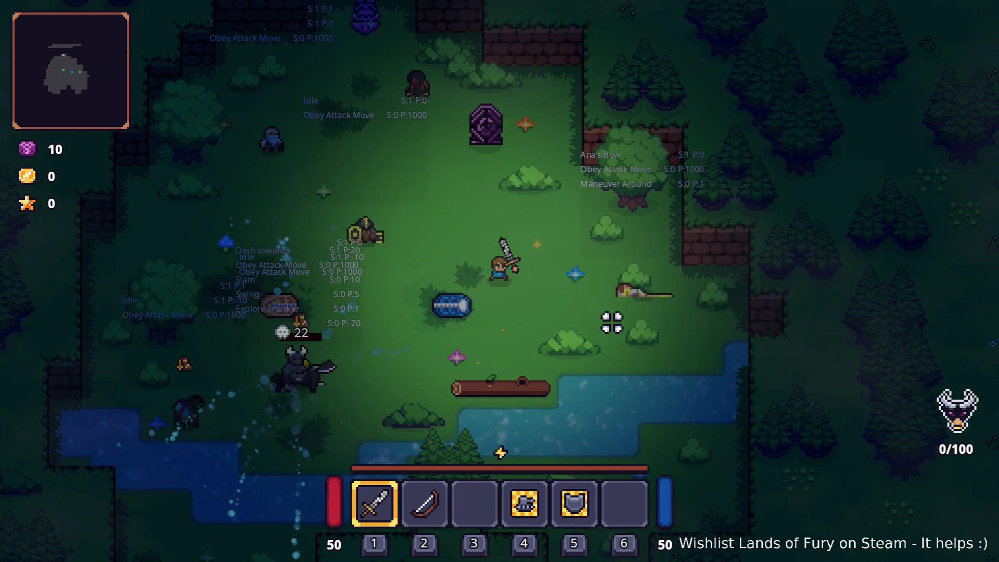
{"action": "key", "text": "s"}
{"action": "key", "text": "s"}
{"action": "key", "text": "a"}
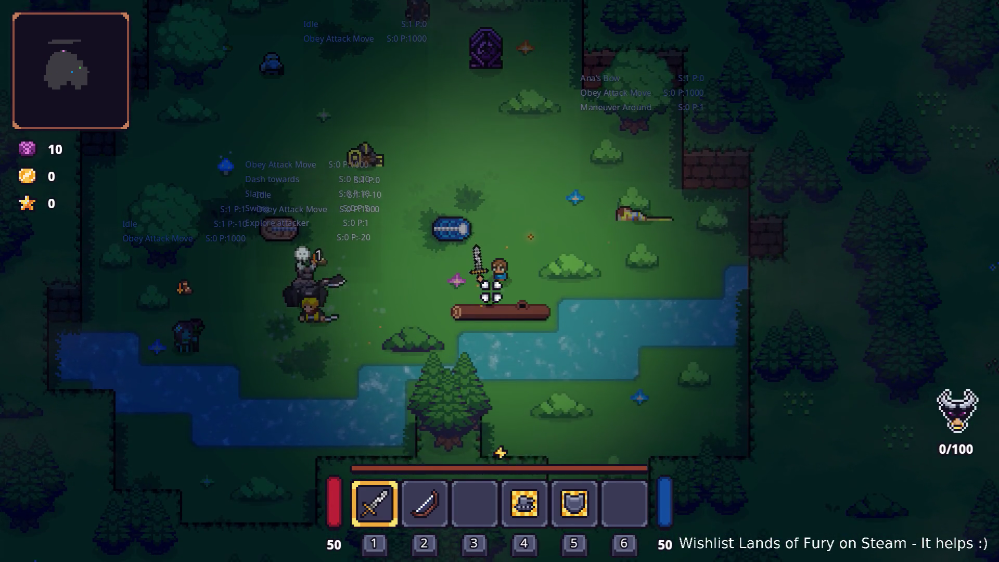
{"action": "key", "text": "a"}
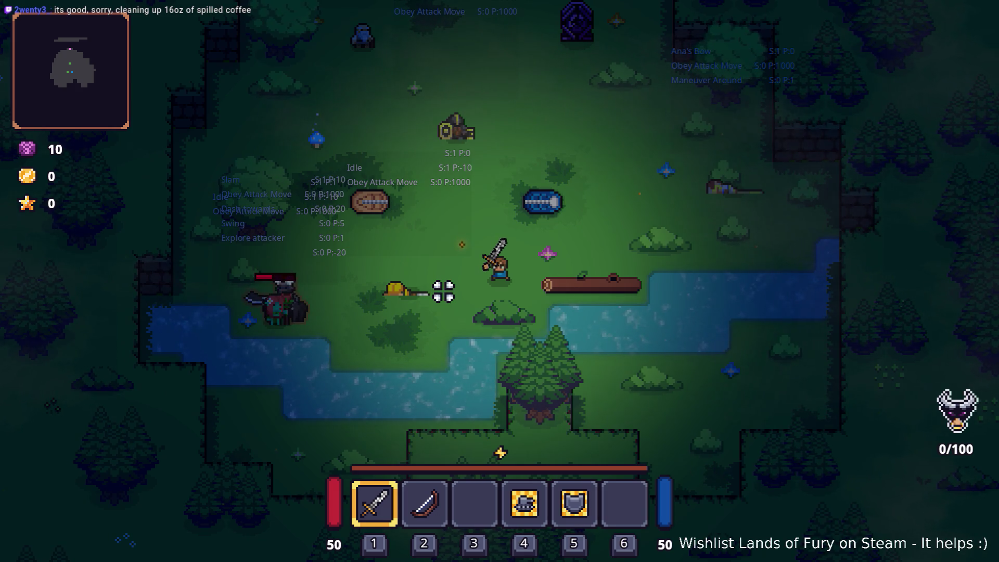
{"action": "key", "text": "Escape"}
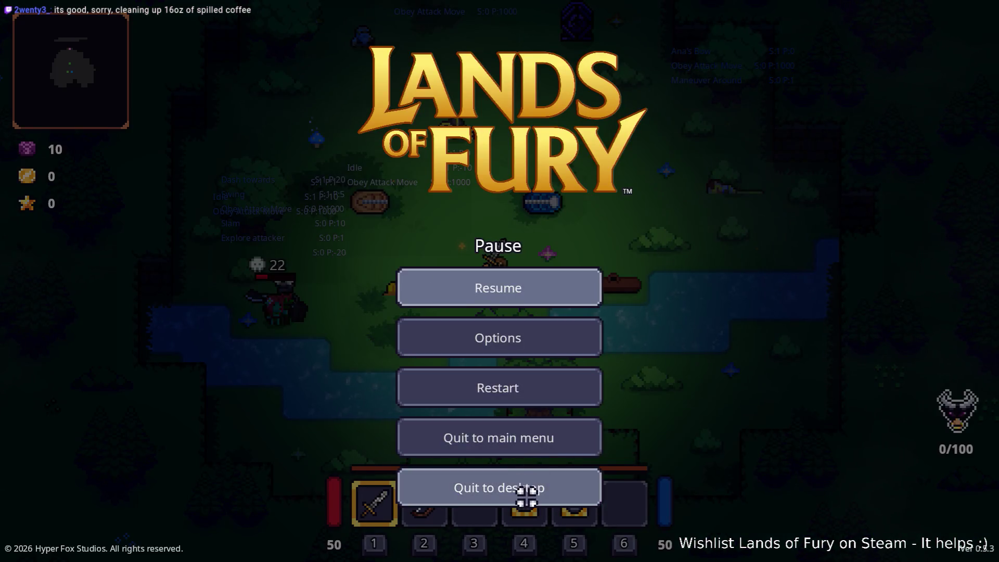
{"action": "left_click", "coordinate": [526, 496]}
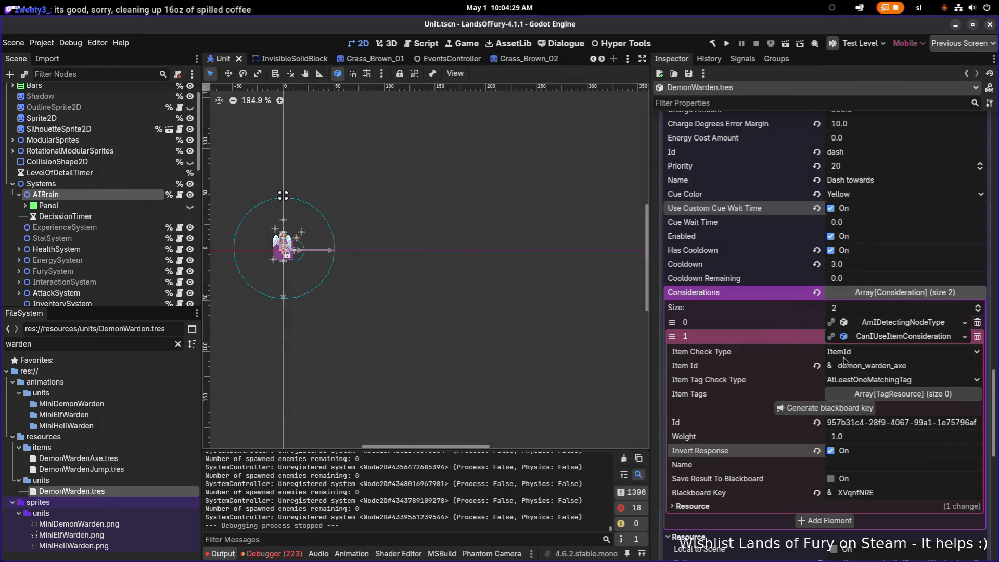
{"action": "left_click", "coordinate": [903, 336]}
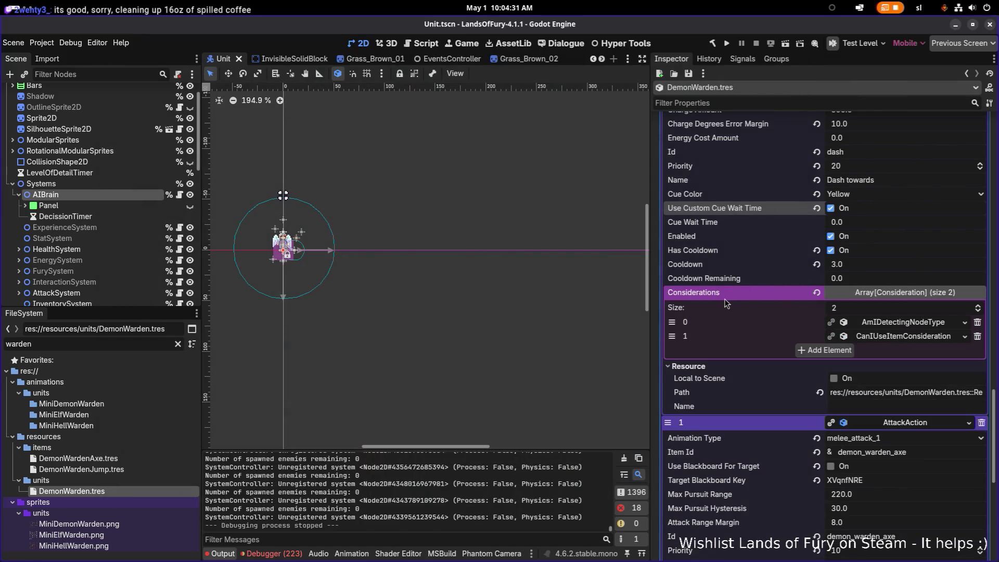
{"action": "scroll", "coordinate": [724, 299], "scroll_direction": "up", "scroll_amount": 4}
{"action": "scroll", "coordinate": [828, 339], "scroll_direction": "down", "scroll_amount": 2}
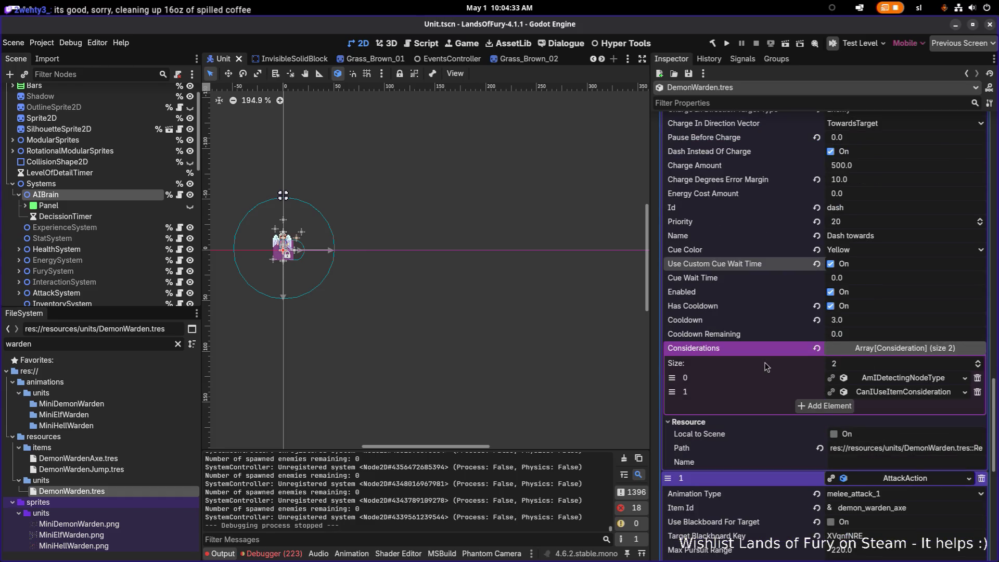
{"action": "scroll", "coordinate": [769, 367], "scroll_direction": "down", "scroll_amount": 4}
{"action": "left_click", "coordinate": [898, 371]}
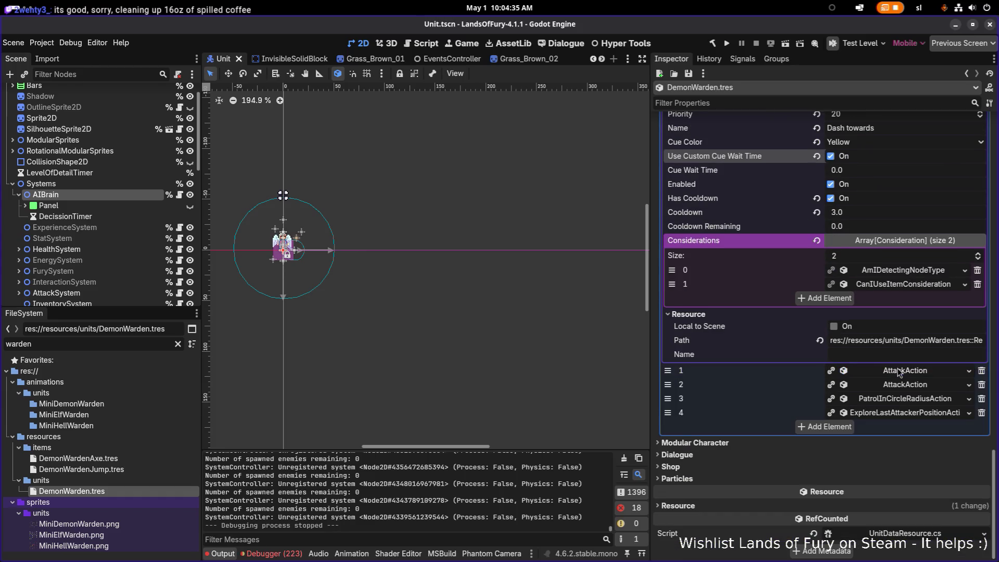
{"action": "left_click", "coordinate": [917, 401]}
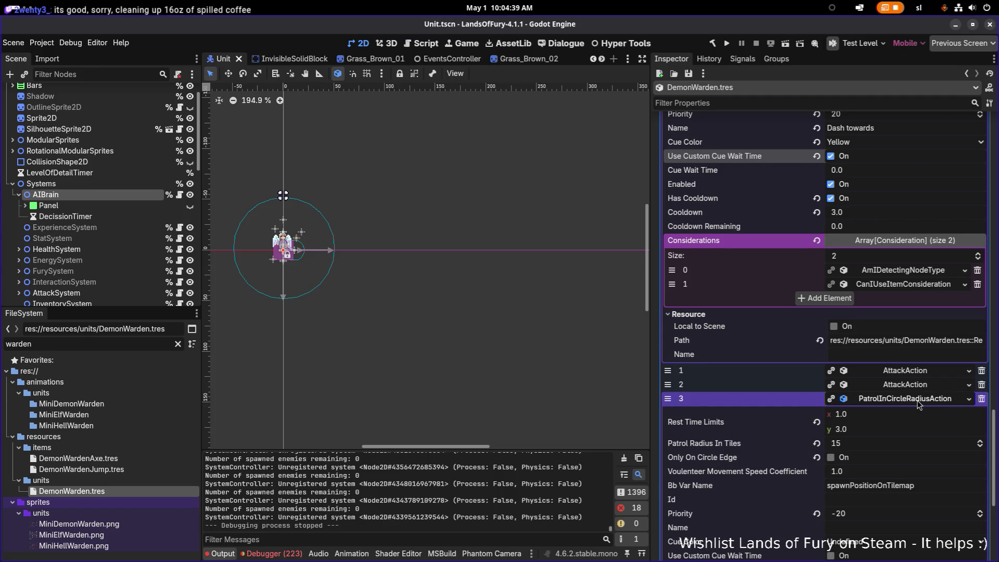
{"action": "left_click", "coordinate": [918, 405]}
{"action": "left_click", "coordinate": [918, 405]}
{"action": "left_click", "coordinate": [919, 405]}
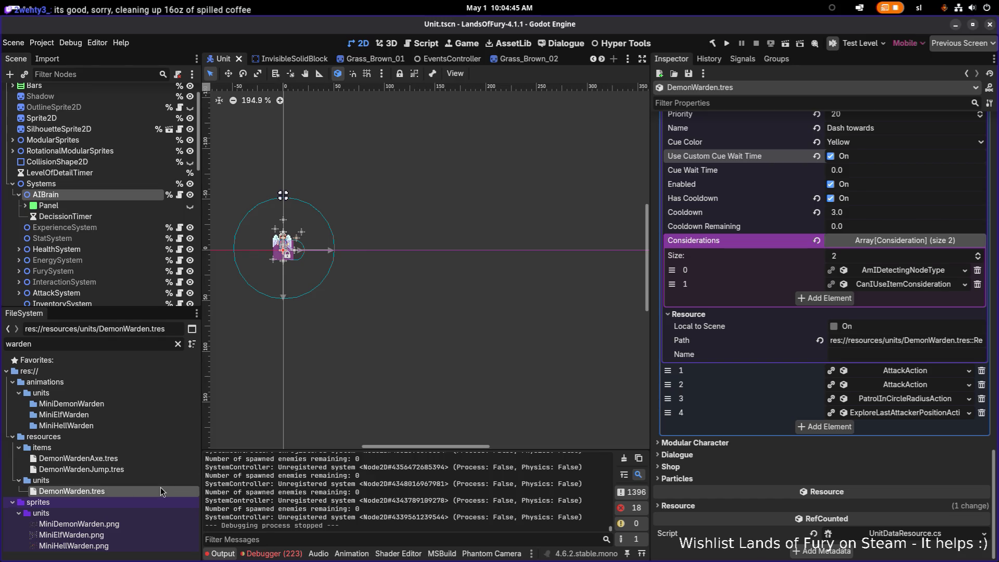
{"action": "scroll", "coordinate": [744, 255], "scroll_direction": "up", "scroll_amount": 15}
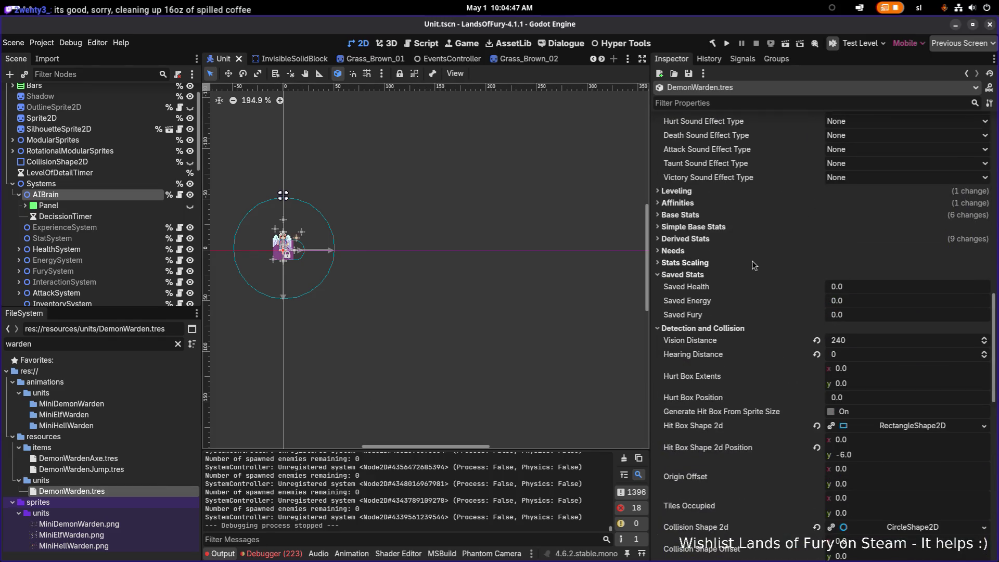
{"action": "scroll", "coordinate": [753, 264], "scroll_direction": "up", "scroll_amount": 15}
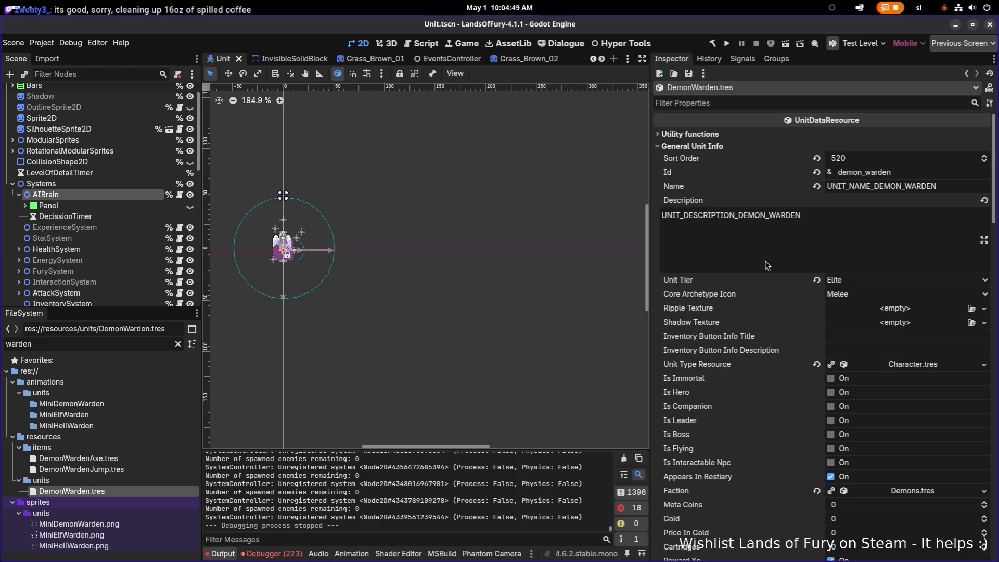
{"action": "scroll", "coordinate": [765, 261], "scroll_direction": "down", "scroll_amount": 20}
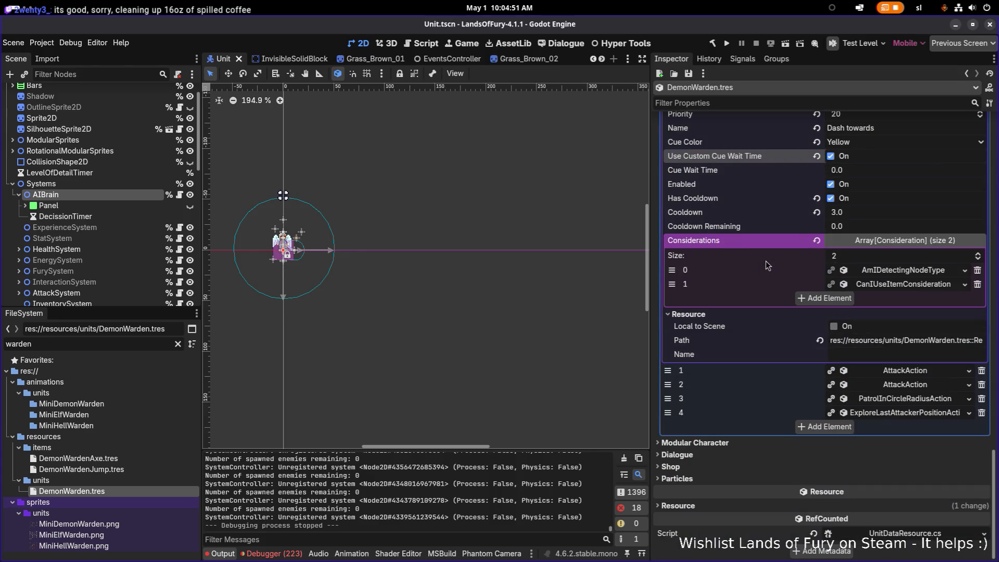
{"action": "scroll", "coordinate": [679, 440], "scroll_direction": "up", "scroll_amount": 10}
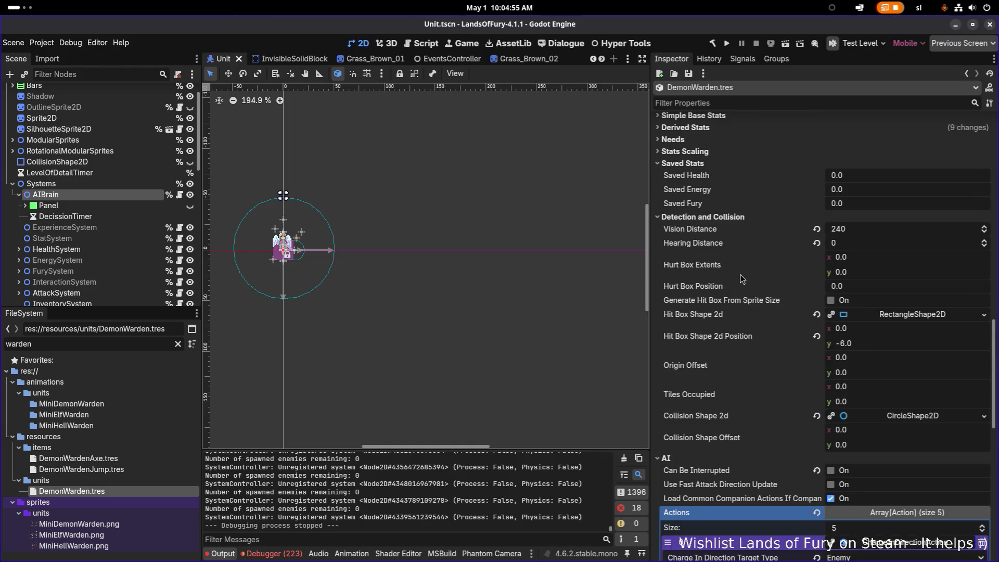
{"action": "scroll", "coordinate": [728, 294], "scroll_direction": "up", "scroll_amount": 10}
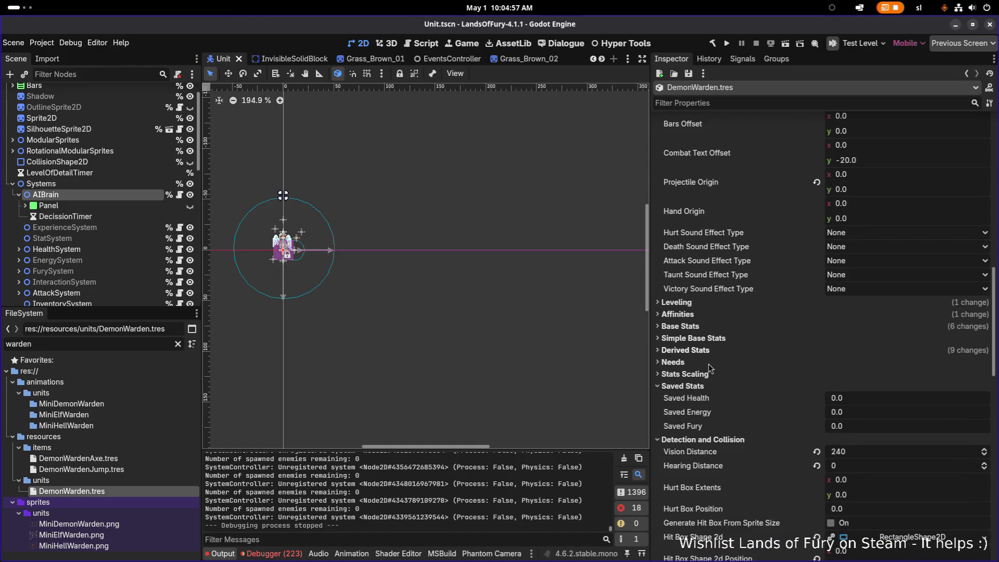
{"action": "scroll", "coordinate": [717, 309], "scroll_direction": "up", "scroll_amount": 8}
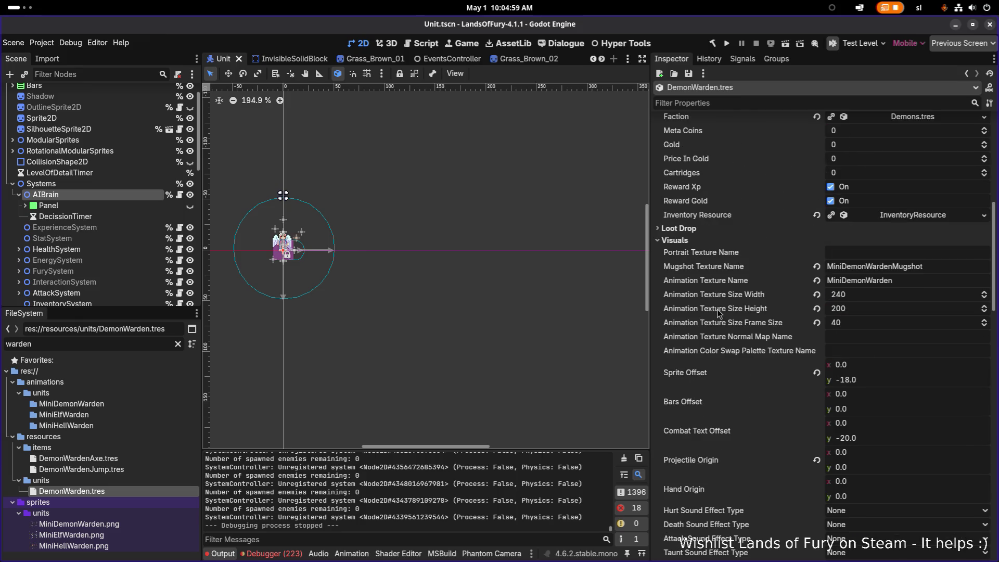
{"action": "scroll", "coordinate": [718, 314], "scroll_direction": "up", "scroll_amount": 5}
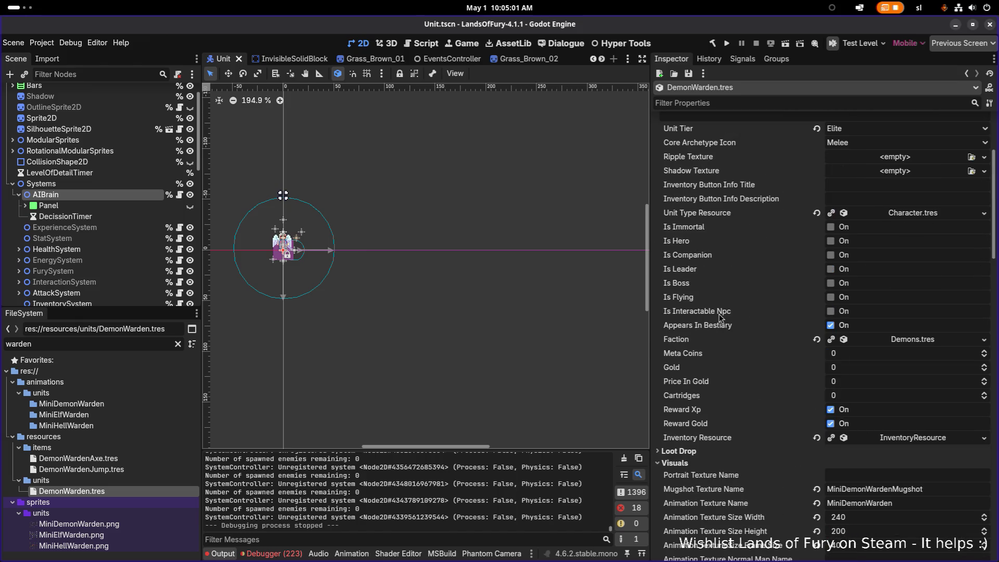
Step: Apply the liquid ripple texture to the DemonWarden
{"action": "left_click", "coordinate": [971, 156]}
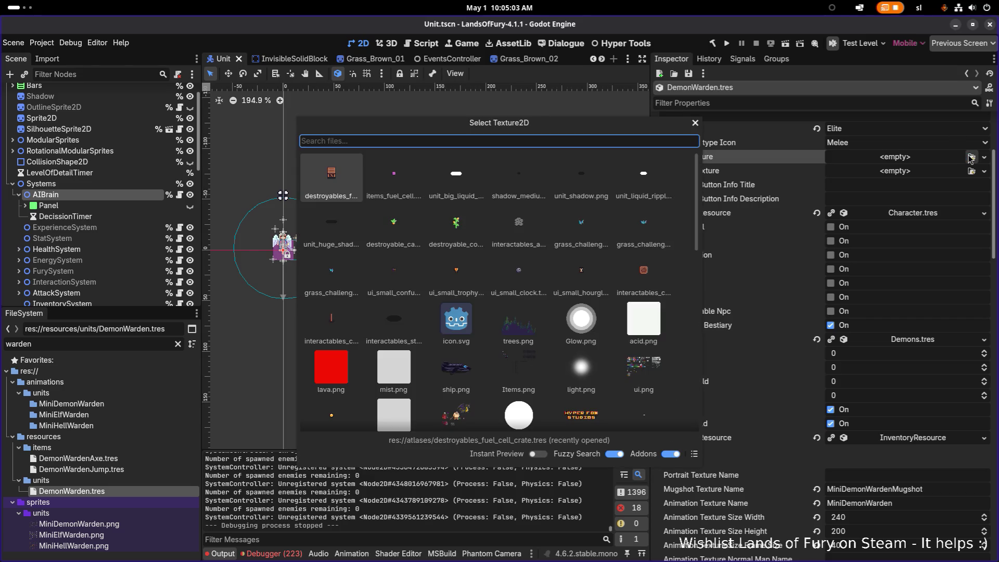
{"action": "type", "text": "rippl"}
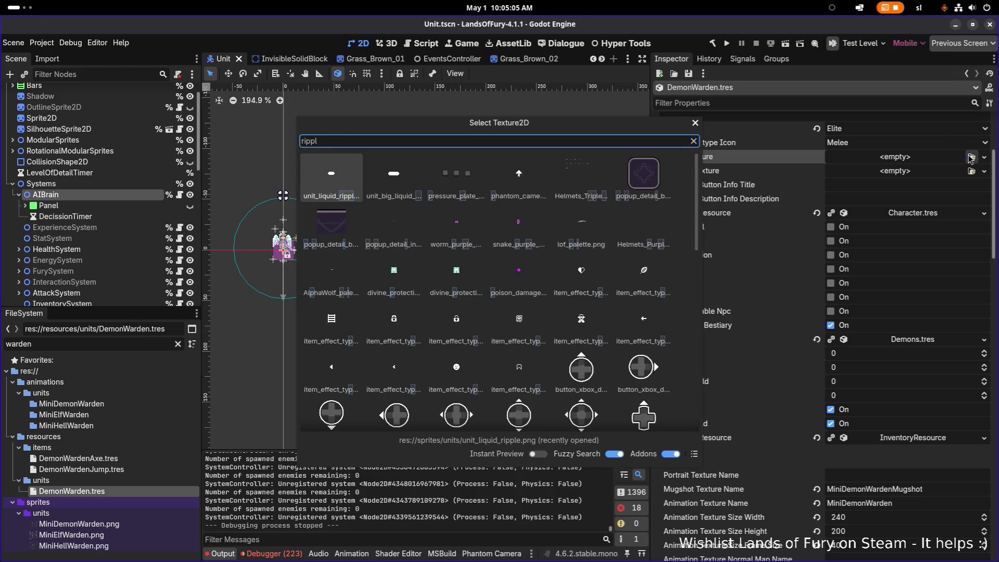
{"action": "key", "text": "Right"}
{"action": "key", "text": "Return"}
Step: Set the DemonWarden's shadow texture to unit_huge_shadow.png and save the scene
{"action": "left_click", "coordinate": [971, 191]}
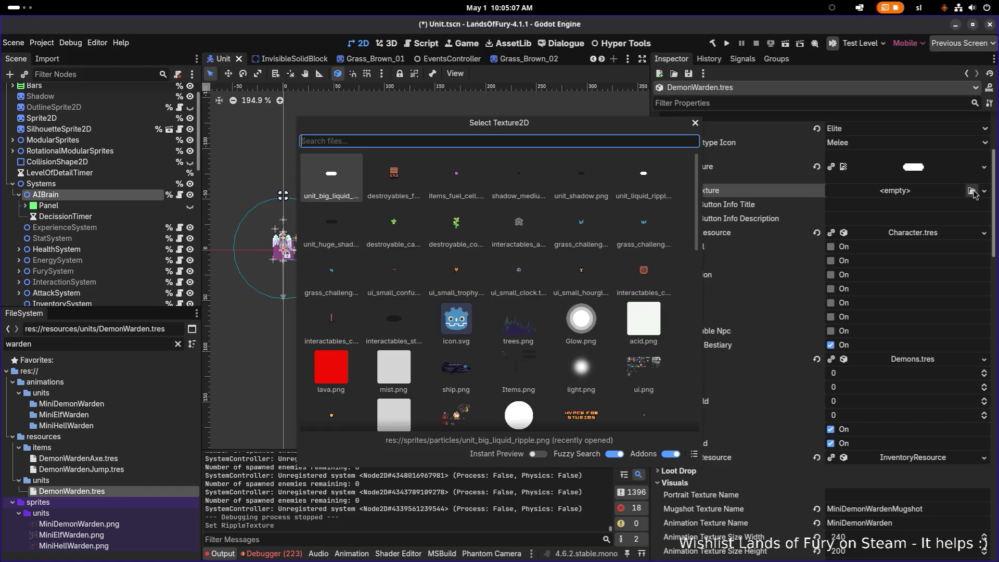
{"action": "type", "text": "shadow"}
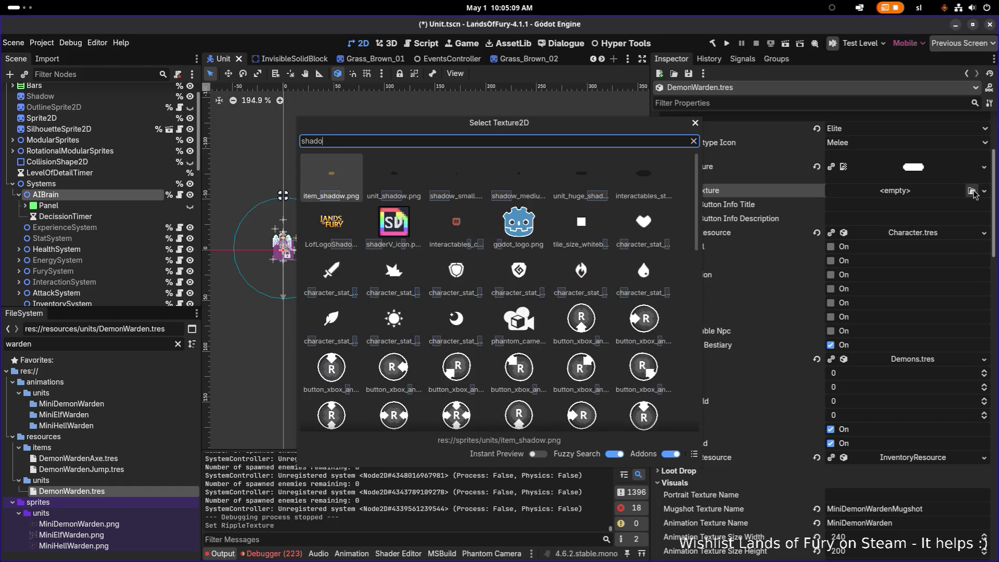
{"action": "key", "text": "Right"}
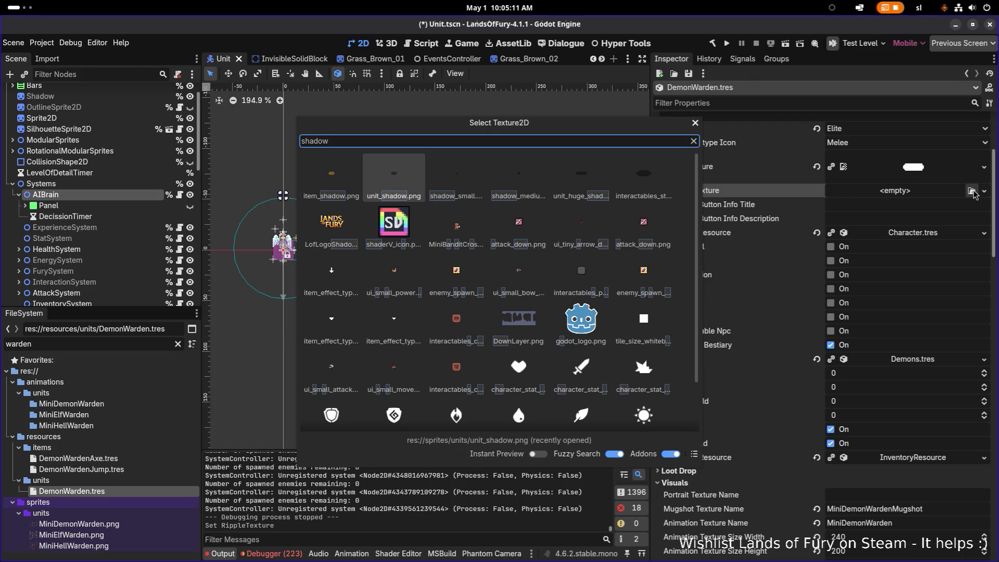
{"action": "key", "text": "Right"}
{"action": "key", "text": "Right"}
{"action": "key", "text": "Right"}
{"action": "key", "text": "Return"}
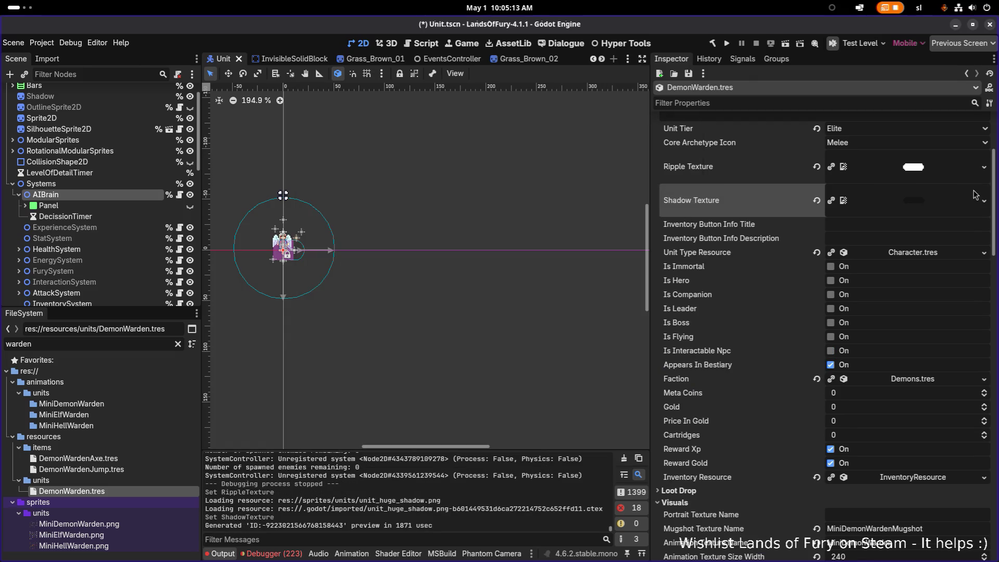
{"action": "key", "text": "ctrl+s"}
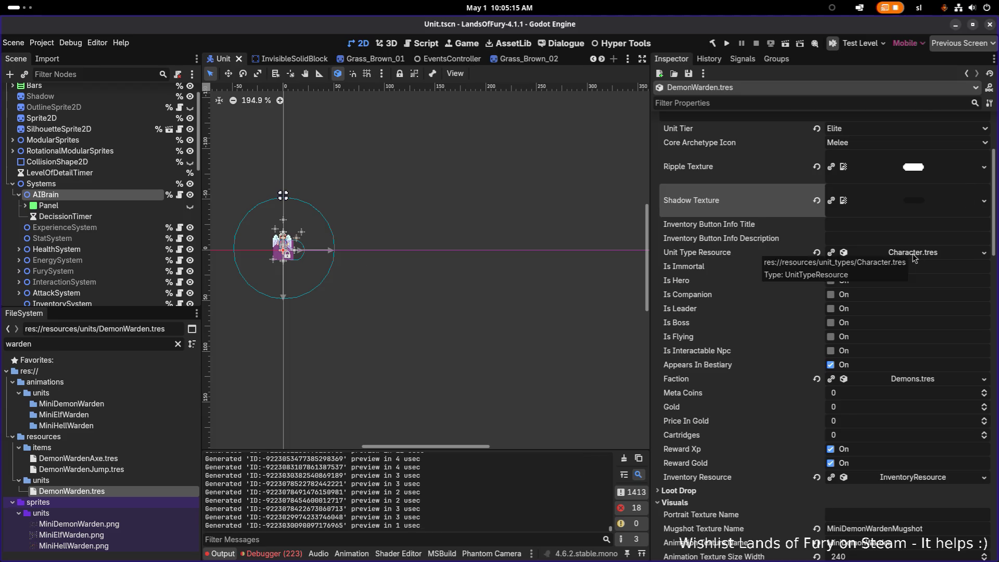
Step: Filter the Inspector for 'bar', set Bars Offset y to -8.0, save, and run the game
{"action": "scroll", "coordinate": [857, 203], "scroll_direction": "down", "scroll_amount": 2}
{"action": "left_click", "coordinate": [778, 103]}
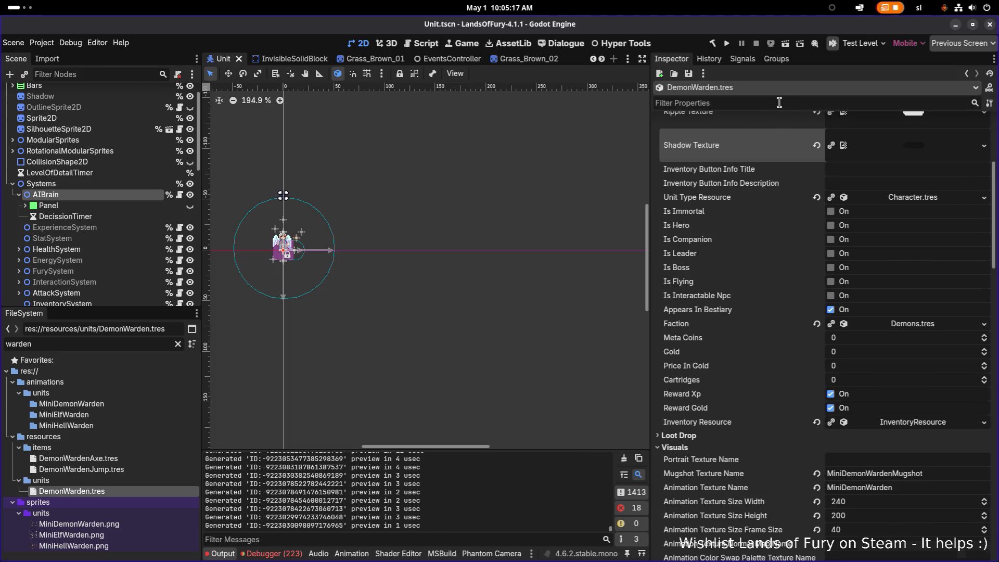
{"action": "type", "text": "health"}
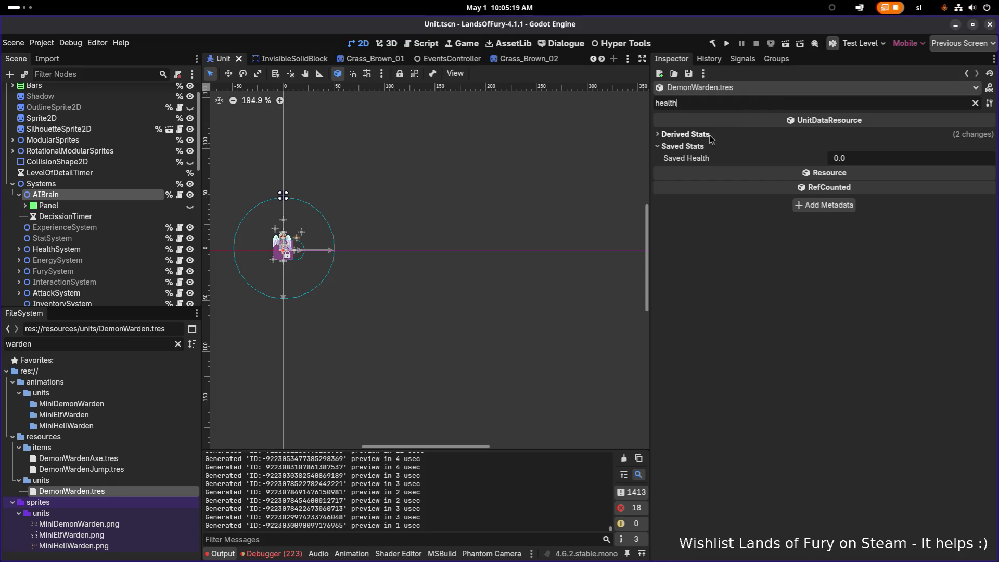
{"action": "key", "text": "ctrl+a"}
{"action": "key", "text": "BackSpace"}
{"action": "type", "text": "bar"}
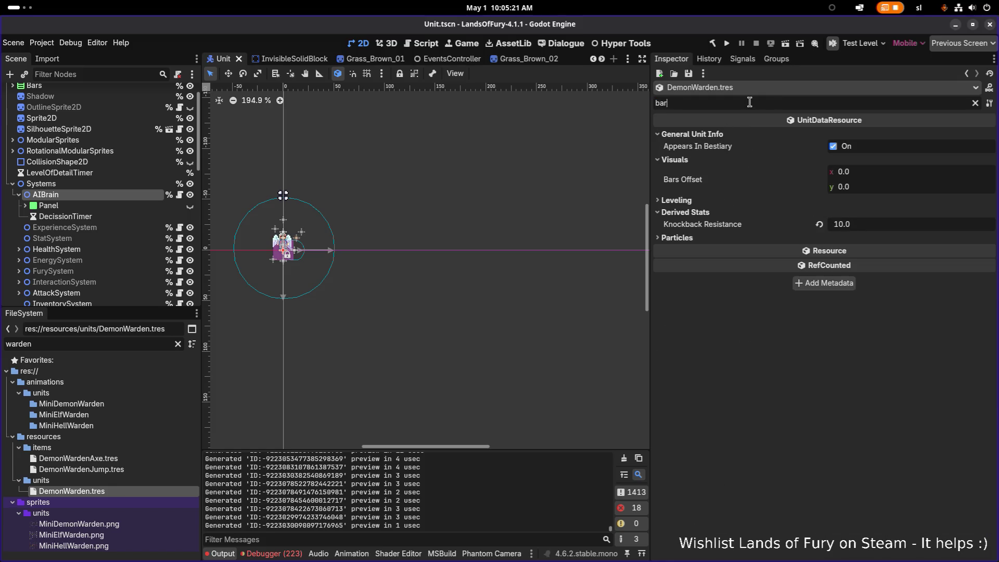
{"action": "left_click", "coordinate": [874, 188]}
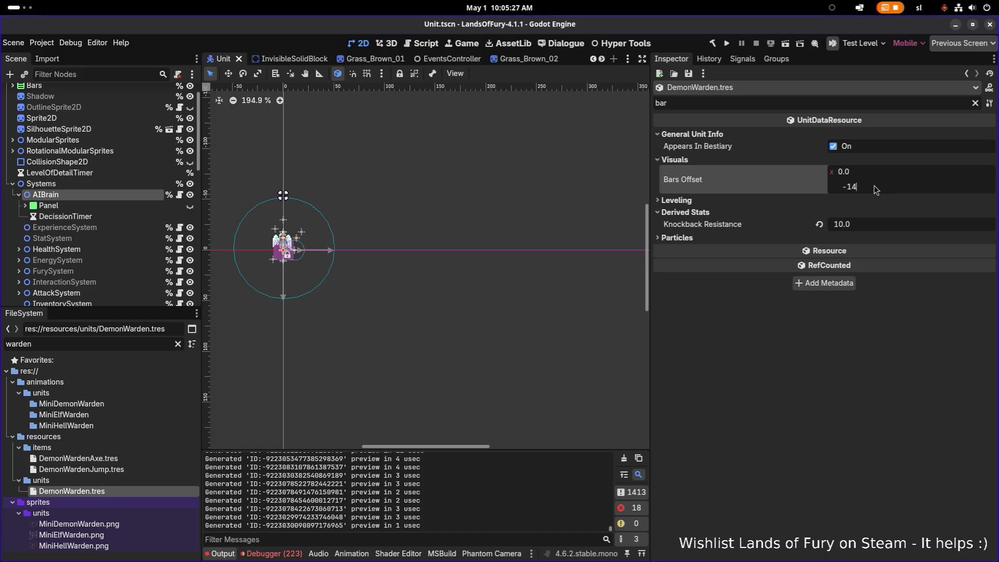
{"action": "type", "text": "-8"}
{"action": "key", "text": "Return"}
{"action": "key", "text": "ctrl+s"}
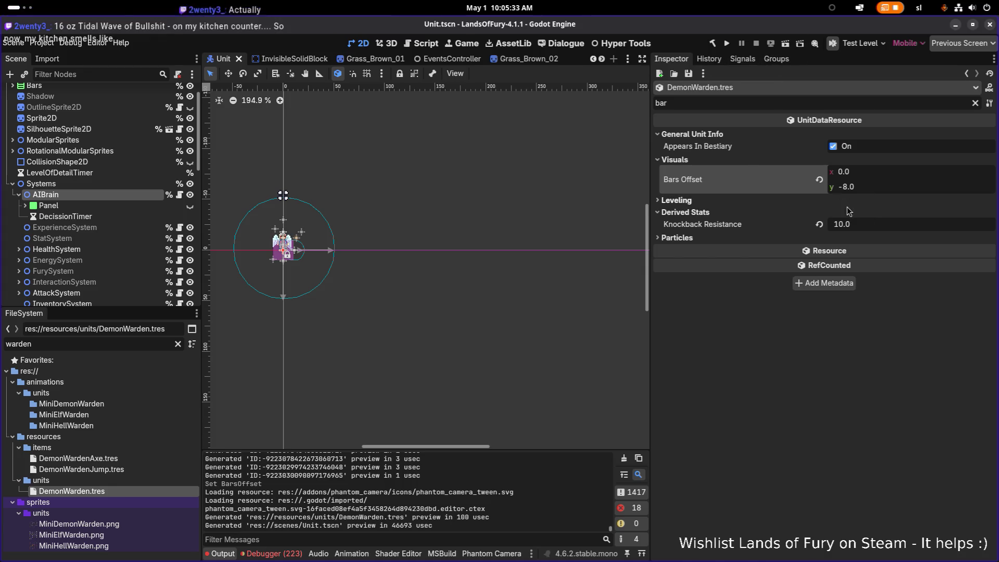
{"action": "left_click", "coordinate": [726, 44]}
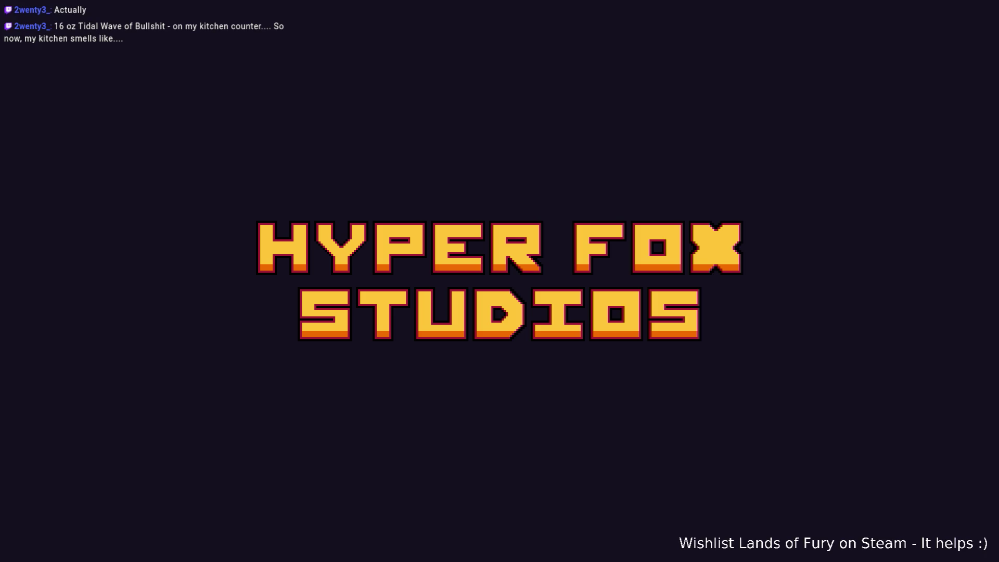
Step: Enter the level with the first profile and walk the hero toward the Demon Warden
{"action": "key", "text": "Return"}
{"action": "key", "text": "Return"}
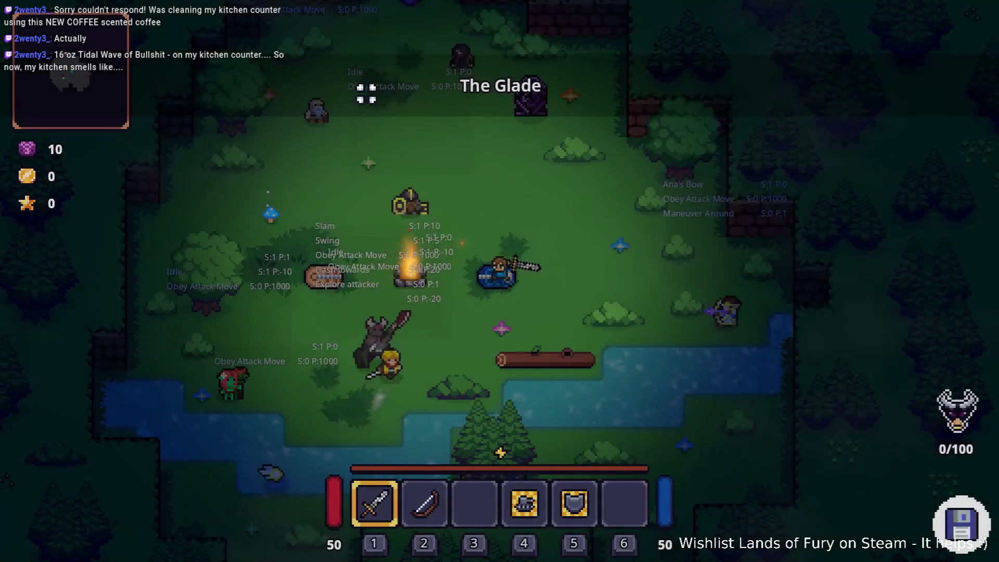
{"action": "key", "text": "s"}
{"action": "key", "text": "a"}
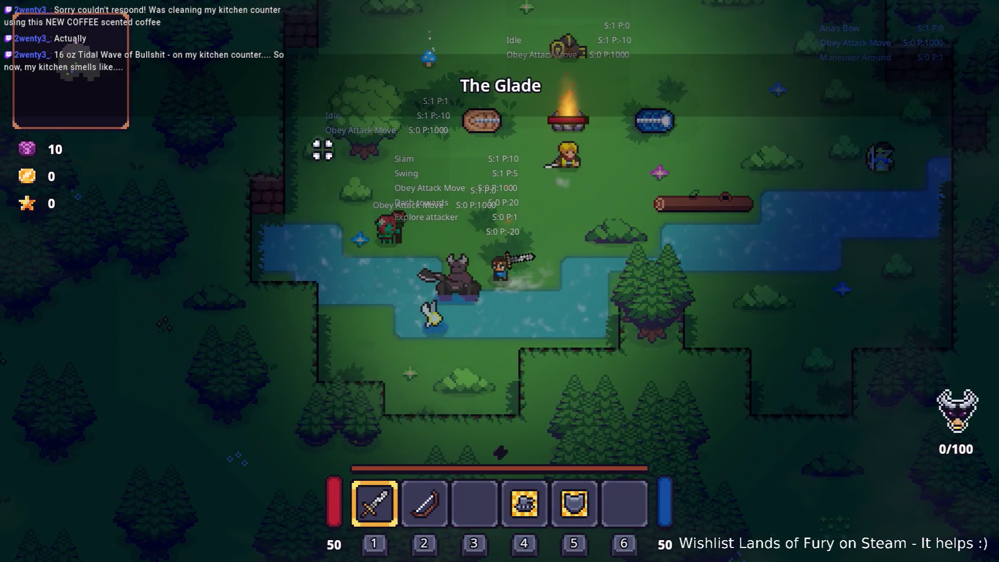
{"action": "key", "text": "w"}
{"action": "key", "text": "d"}
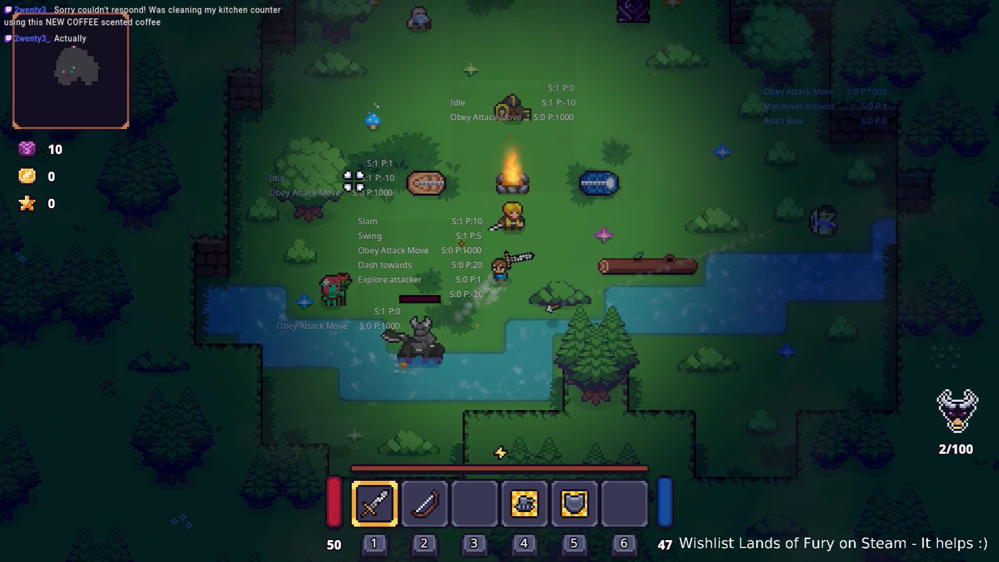
{"action": "key", "text": "a"}
{"action": "key", "text": "s"}
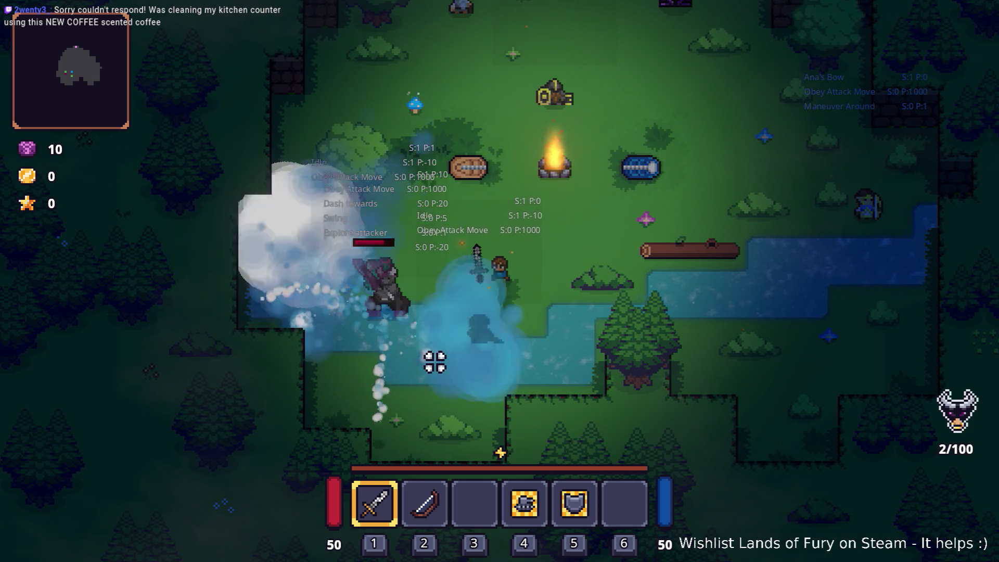
{"action": "key", "text": "d"}
{"action": "key", "text": "d"}
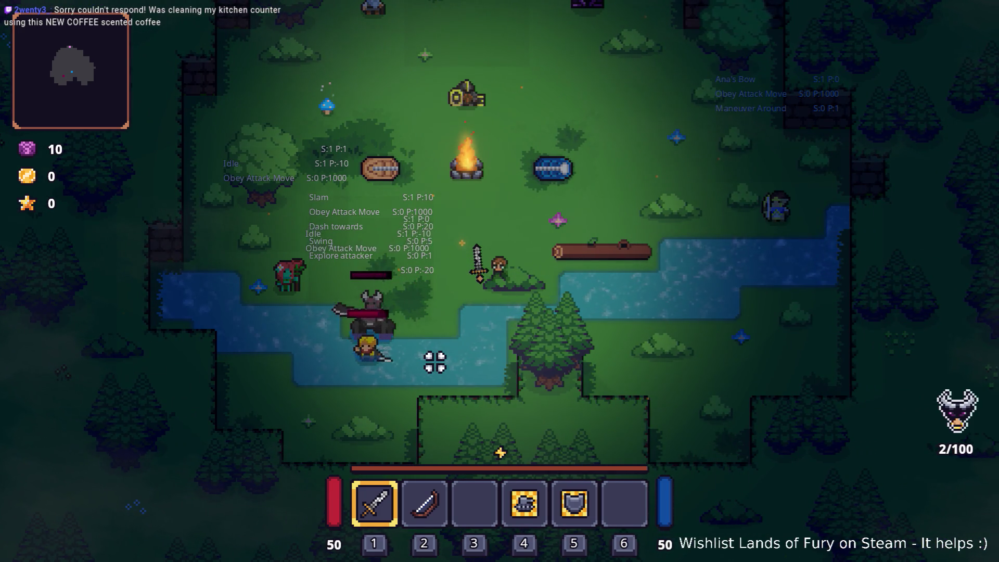
Step: Fight the knight enemy, move between campfire and riverbank, then pause and quit the test run
{"action": "key", "text": "s"}
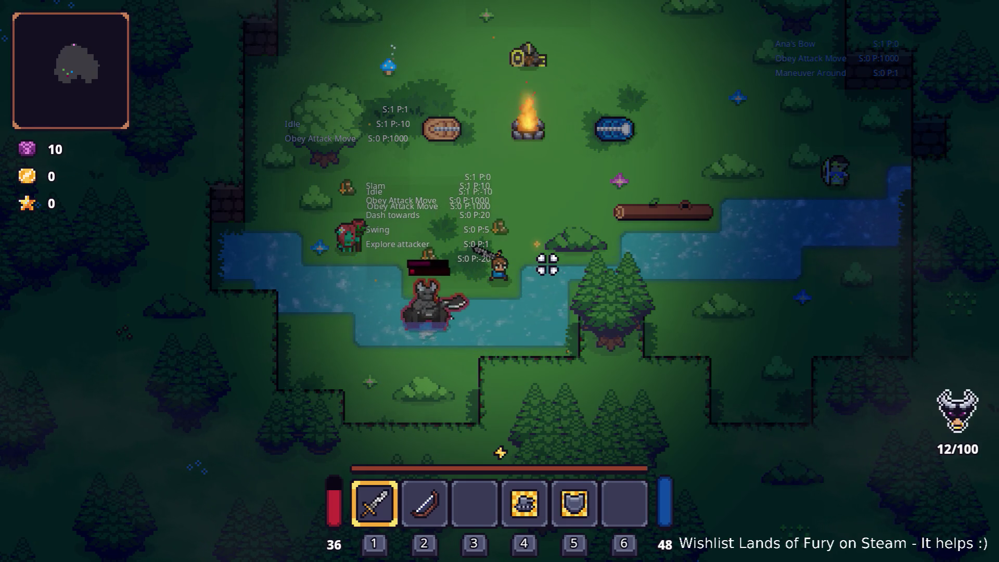
{"action": "key", "text": "w"}
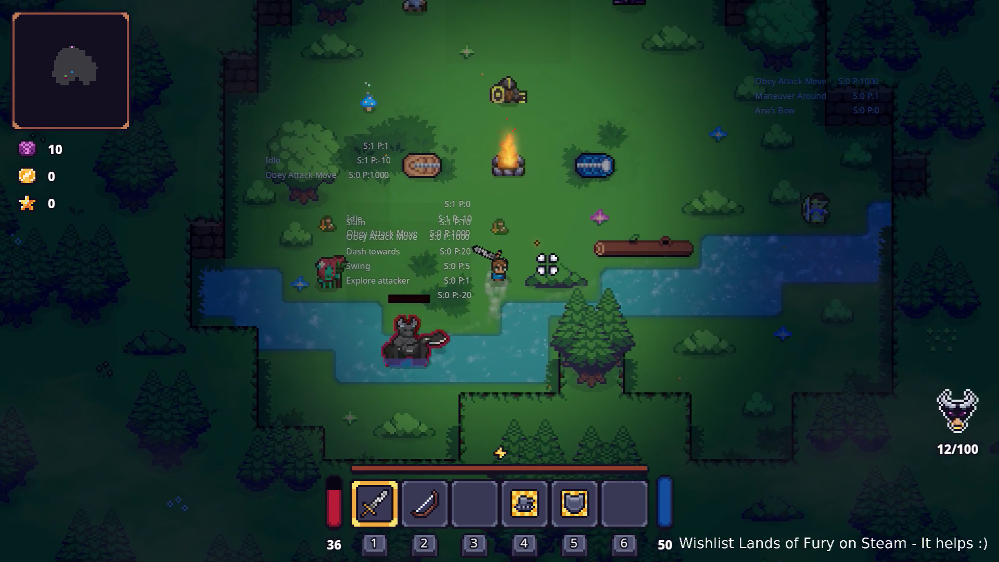
{"action": "key", "text": "s"}
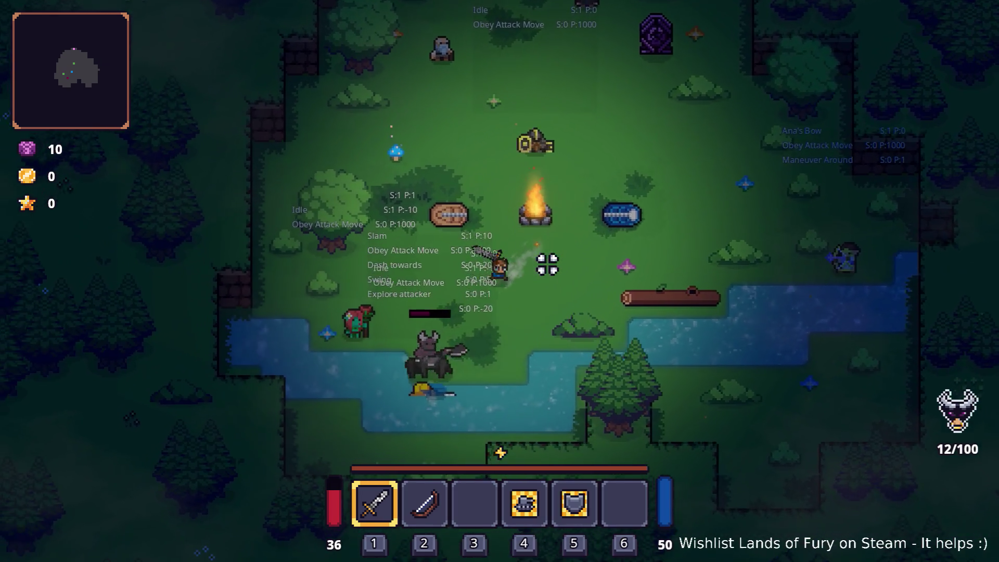
{"action": "key", "text": "w"}
{"action": "key", "text": "d"}
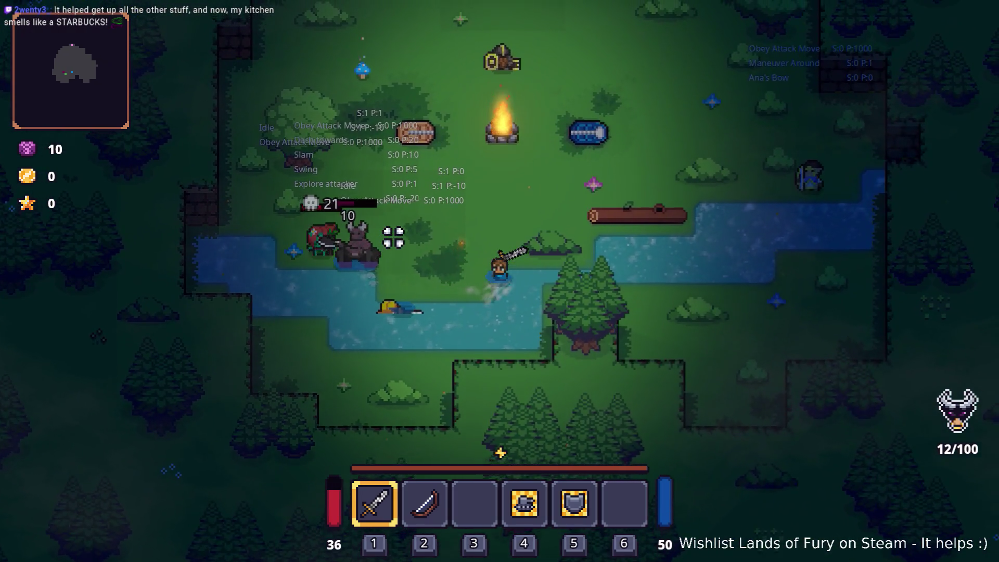
{"action": "key", "text": "Escape"}
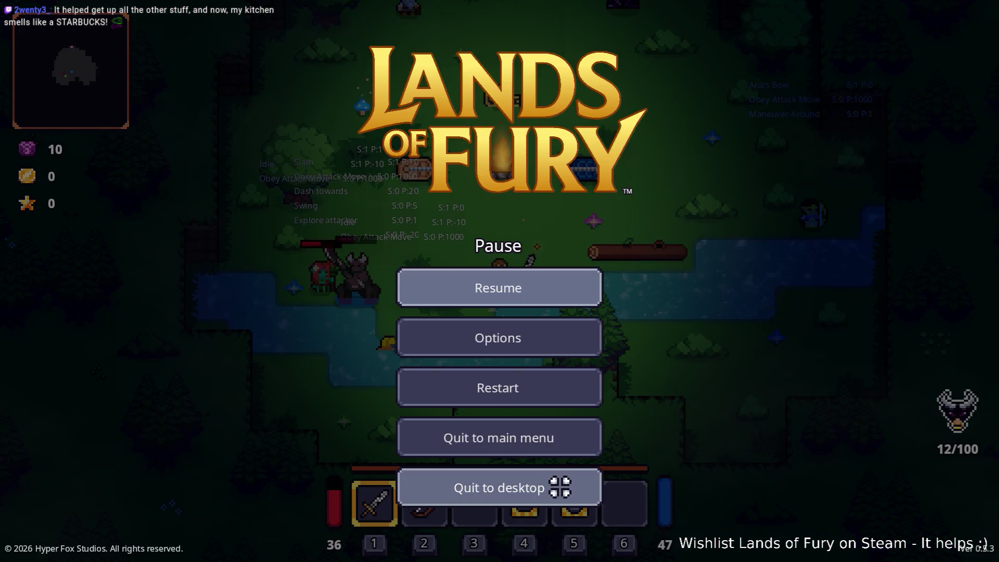
{"action": "left_click", "coordinate": [560, 482]}
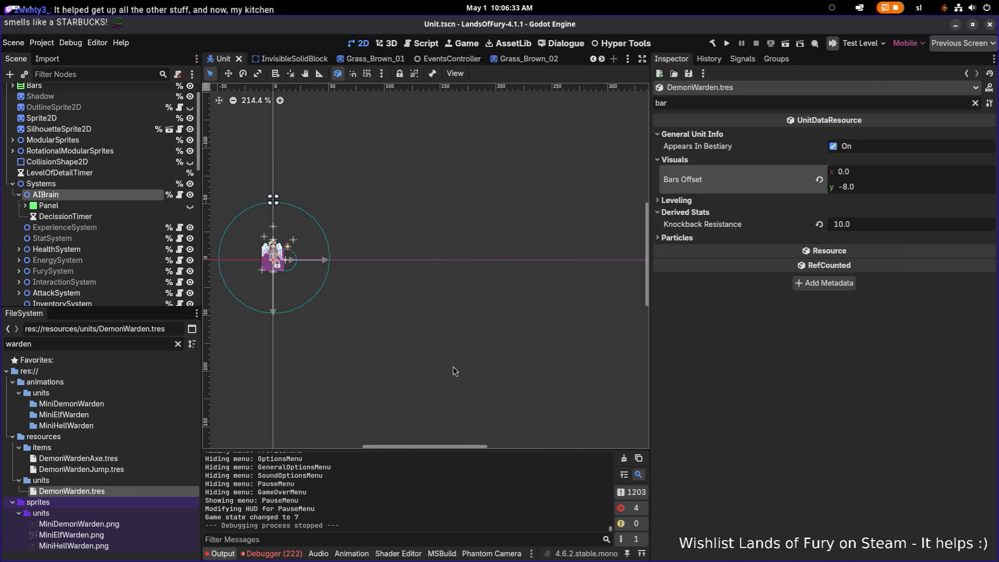
Step: Open DemonWardenJump.tres, clear the property filter, and expand the movement-speed modifier's General Item Effect Info
{"action": "left_click", "coordinate": [131, 468]}
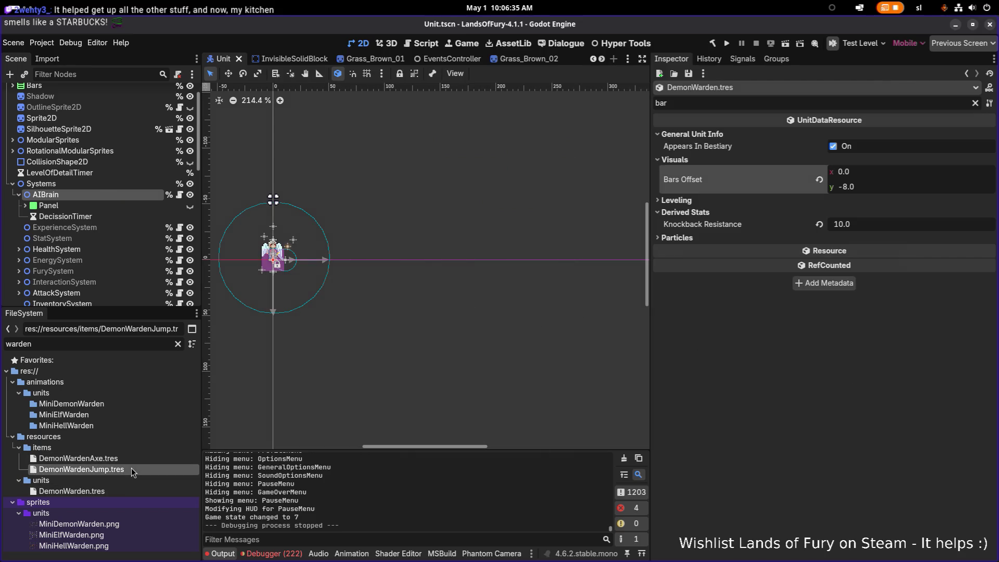
{"action": "double_click", "coordinate": [131, 468]}
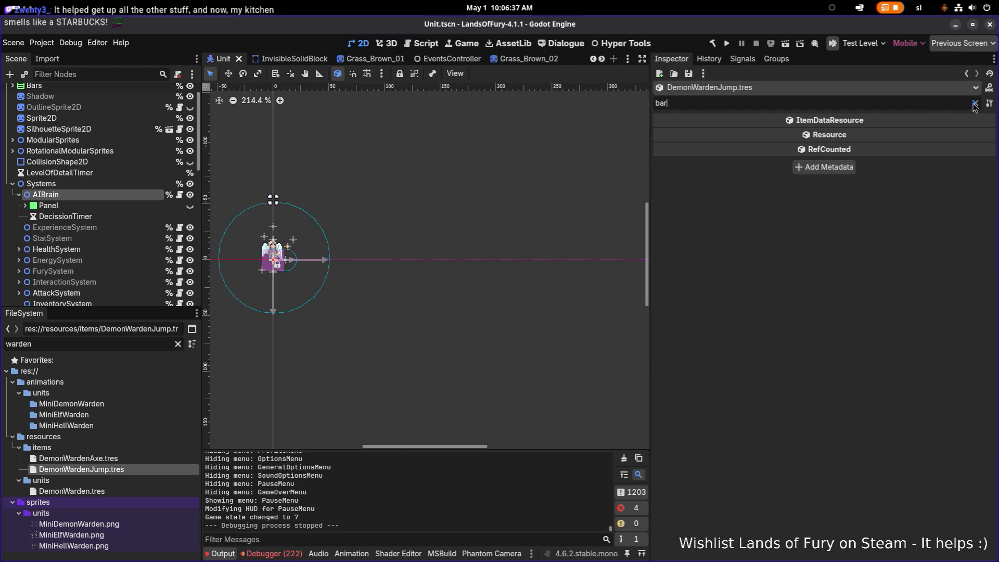
{"action": "left_click", "coordinate": [975, 103]}
{"action": "scroll", "coordinate": [851, 257], "scroll_direction": "down", "scroll_amount": 5}
{"action": "scroll", "coordinate": [851, 256], "scroll_direction": "down", "scroll_amount": 5}
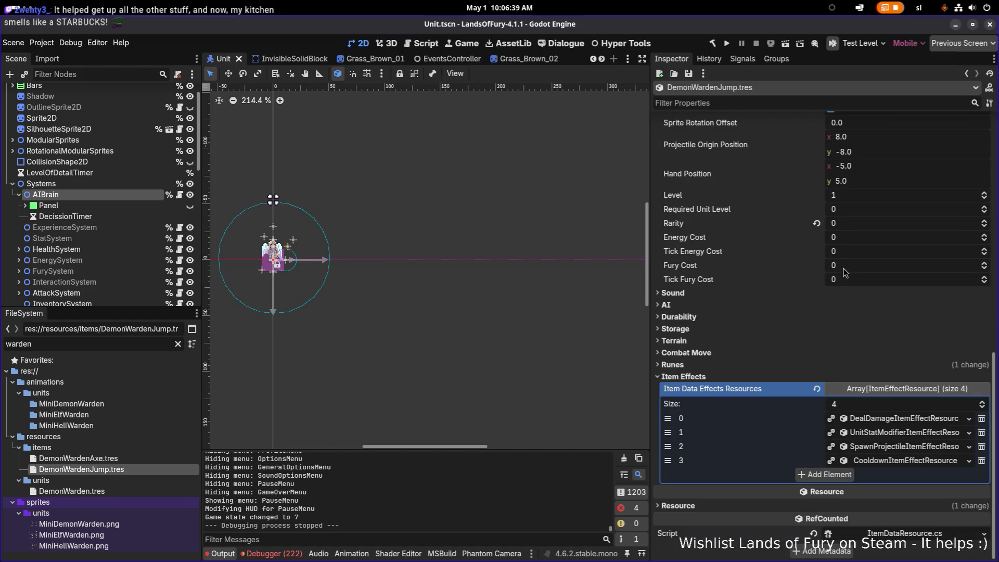
{"action": "left_click", "coordinate": [886, 436]}
{"action": "scroll", "coordinate": [855, 473], "scroll_direction": "down", "scroll_amount": 4}
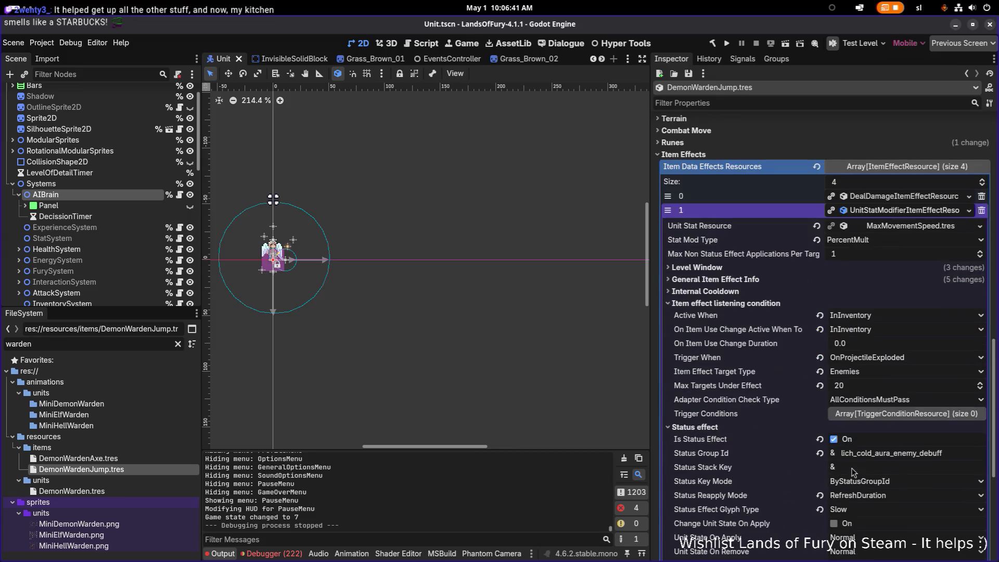
{"action": "left_click", "coordinate": [760, 286]}
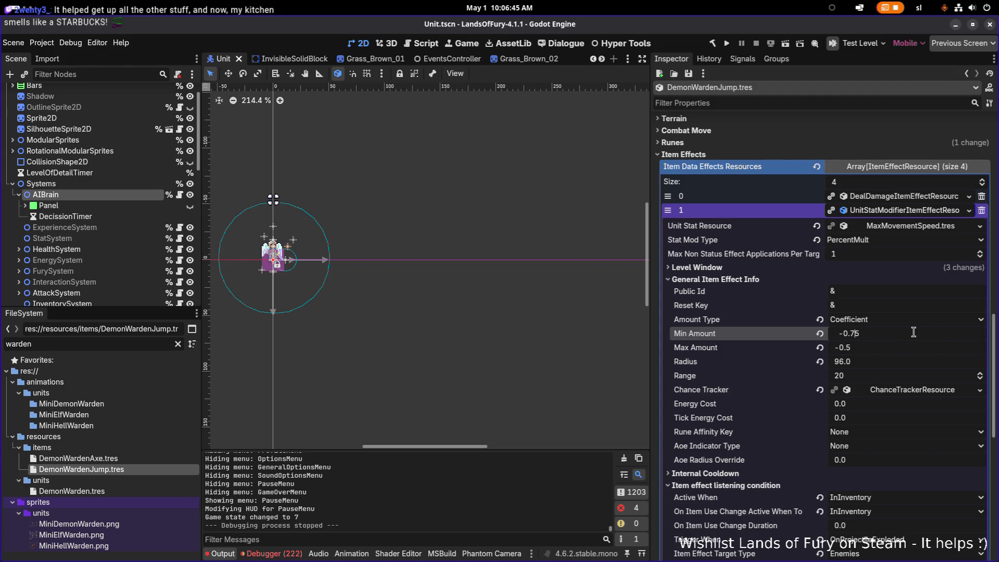
Step: Set Min Amount and Max Amount to -0.75, save, and start a test run
{"action": "left_click", "coordinate": [864, 351]}
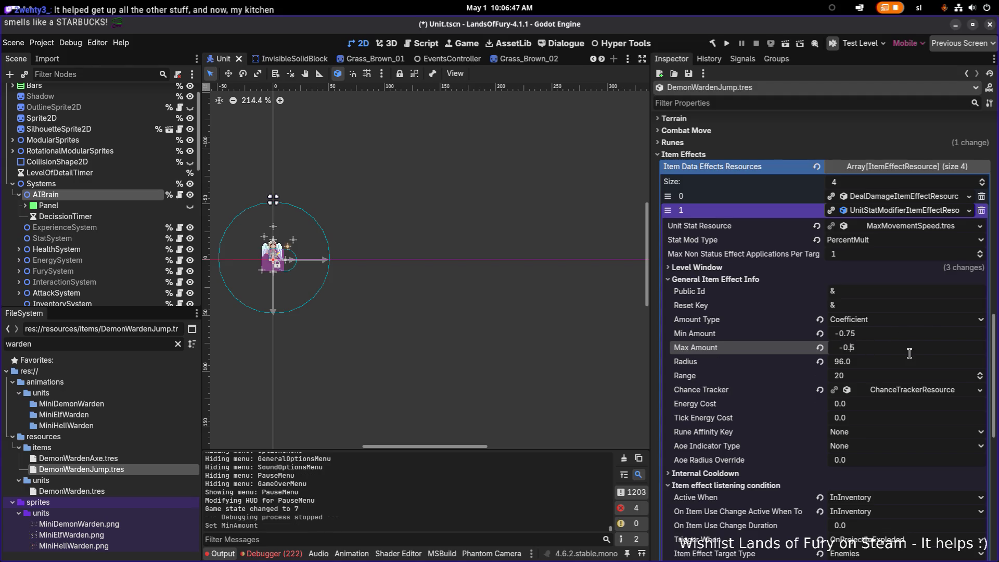
{"action": "key", "text": "BackSpace"}
{"action": "type", "text": "75"}
{"action": "key", "text": "ctrl+s"}
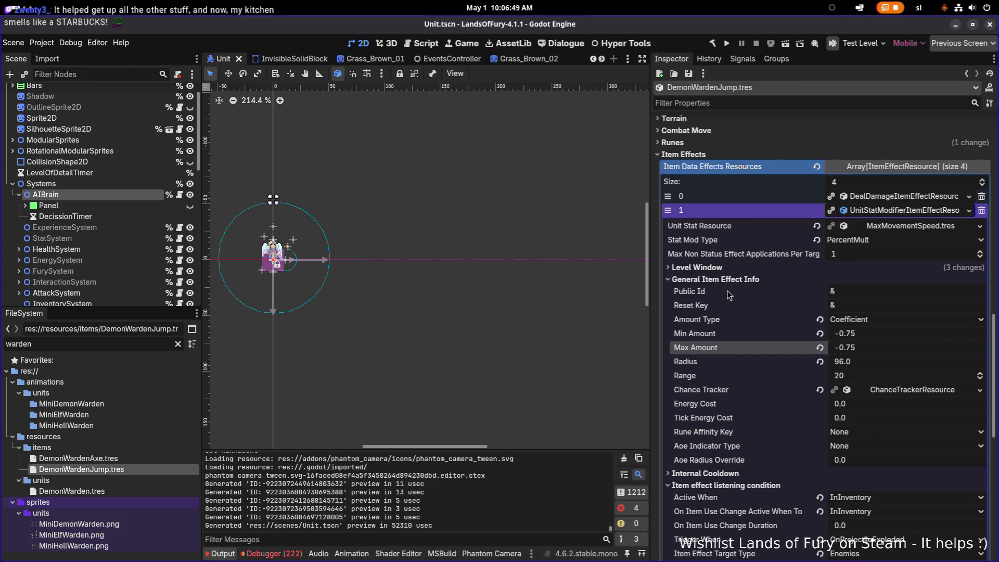
{"action": "left_click", "coordinate": [727, 44]}
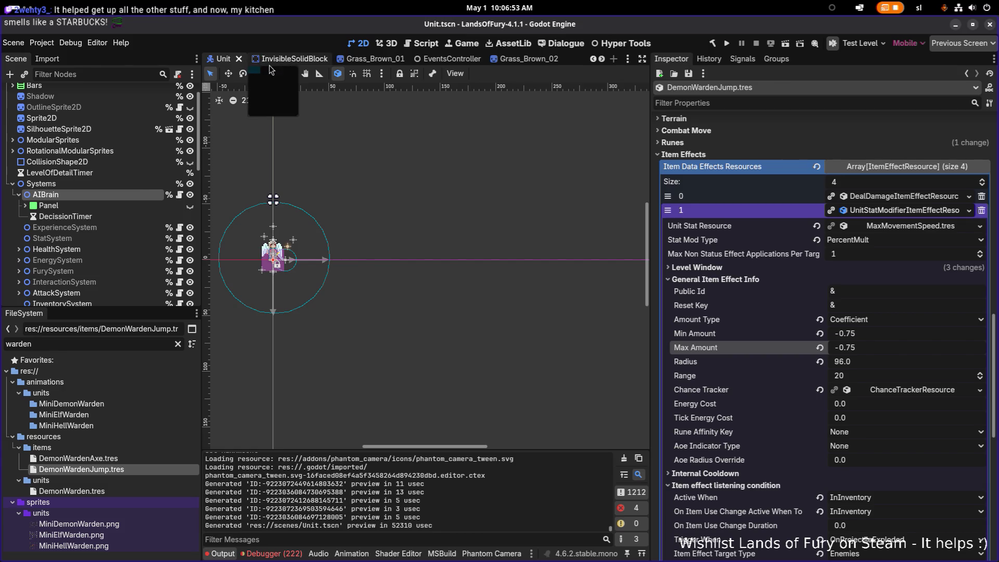
Step: Set the AIBrain node's Debug Mode to None and launch the game for a playtest
{"action": "left_click", "coordinate": [112, 195]}
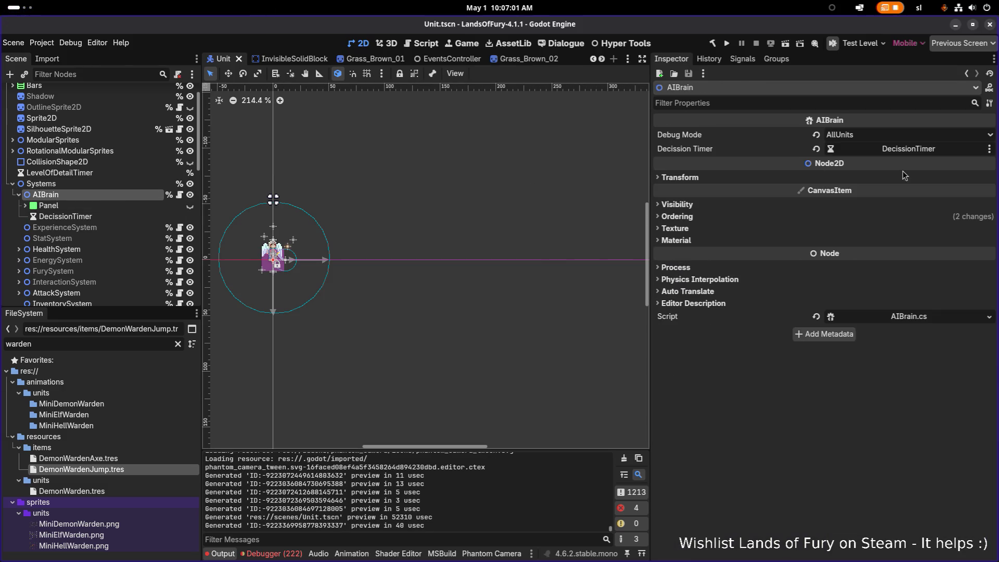
{"action": "left_click", "coordinate": [904, 135]}
{"action": "left_click", "coordinate": [885, 147]}
{"action": "key", "text": "alt+Tab"}
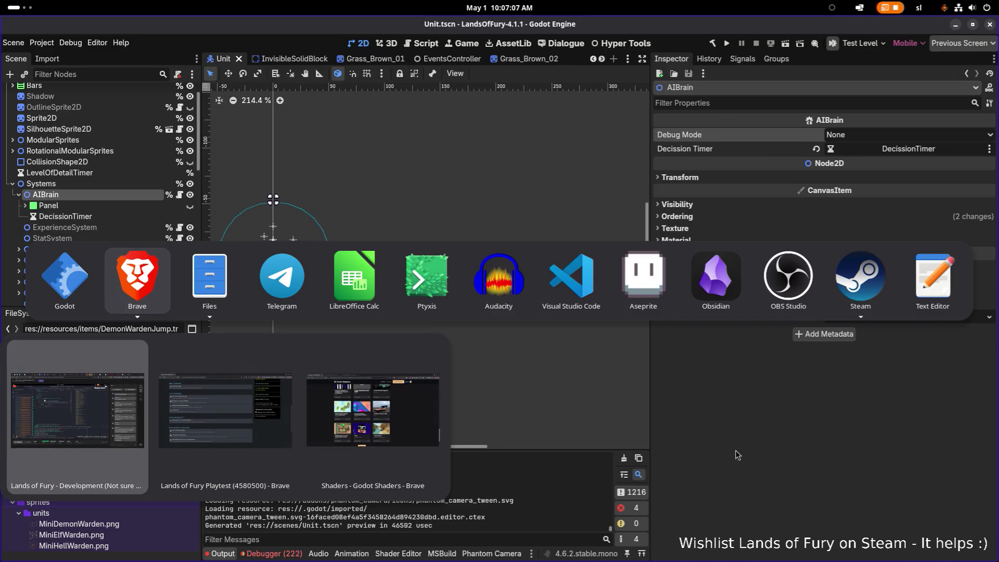
{"action": "key", "text": "Escape"}
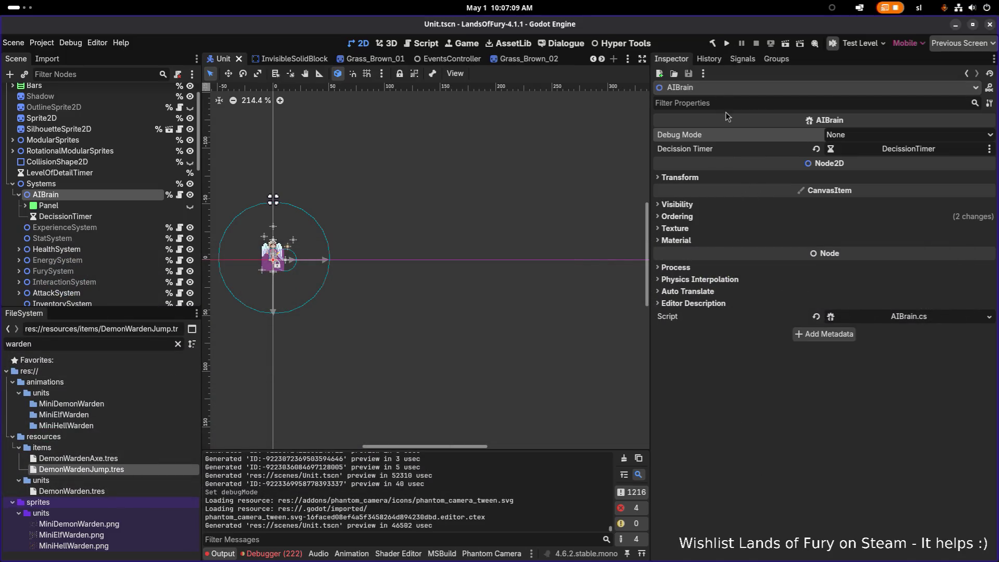
{"action": "left_click", "coordinate": [728, 44]}
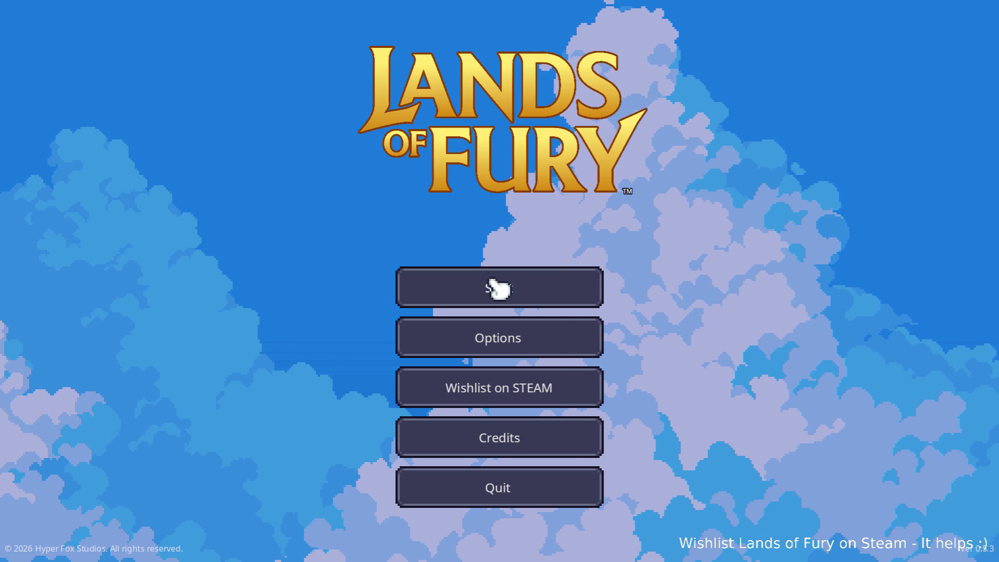
Step: Start the game on the first player profile and walk the hero toward the horned enemy
{"action": "left_click", "coordinate": [500, 287]}
{"action": "left_click", "coordinate": [481, 287]}
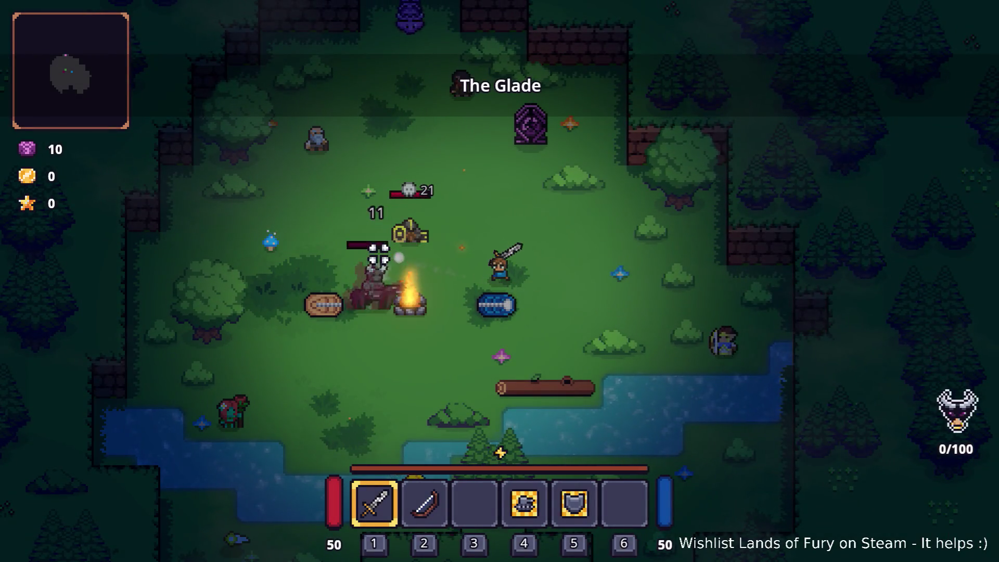
{"action": "key", "text": "s"}
{"action": "key", "text": "a"}
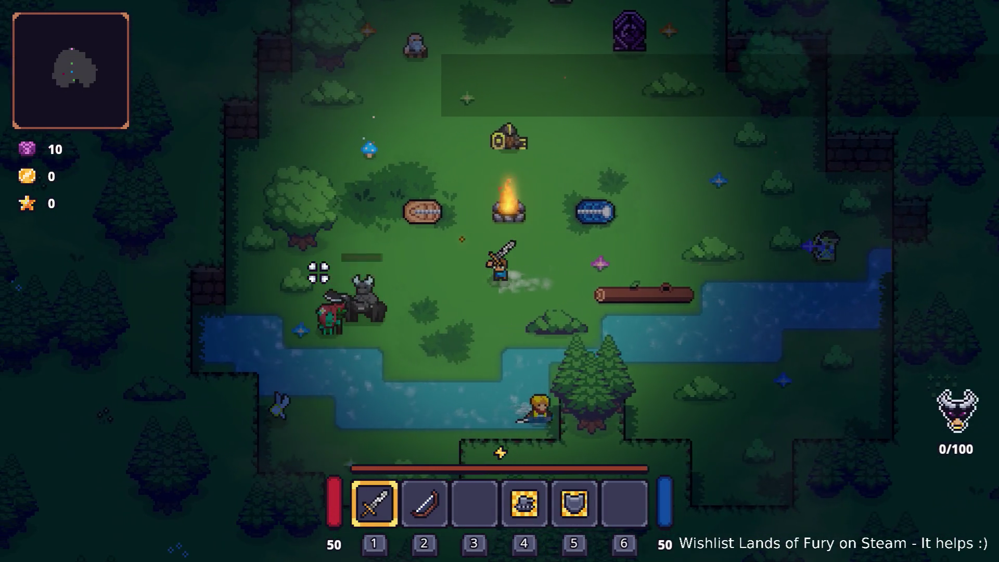
{"action": "key", "text": "s"}
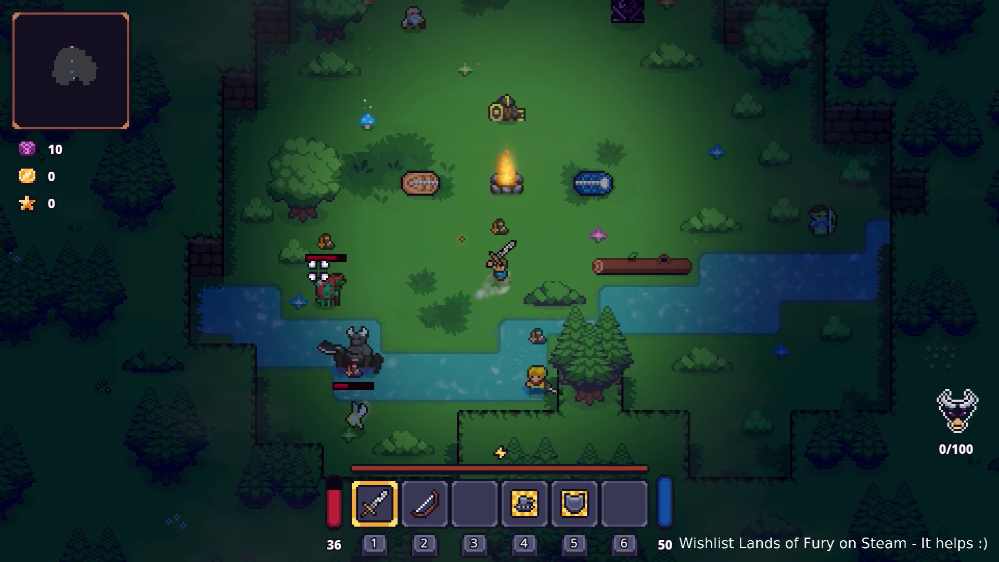
{"action": "key", "text": "w"}
{"action": "key", "text": "d"}
{"action": "key", "text": "d"}
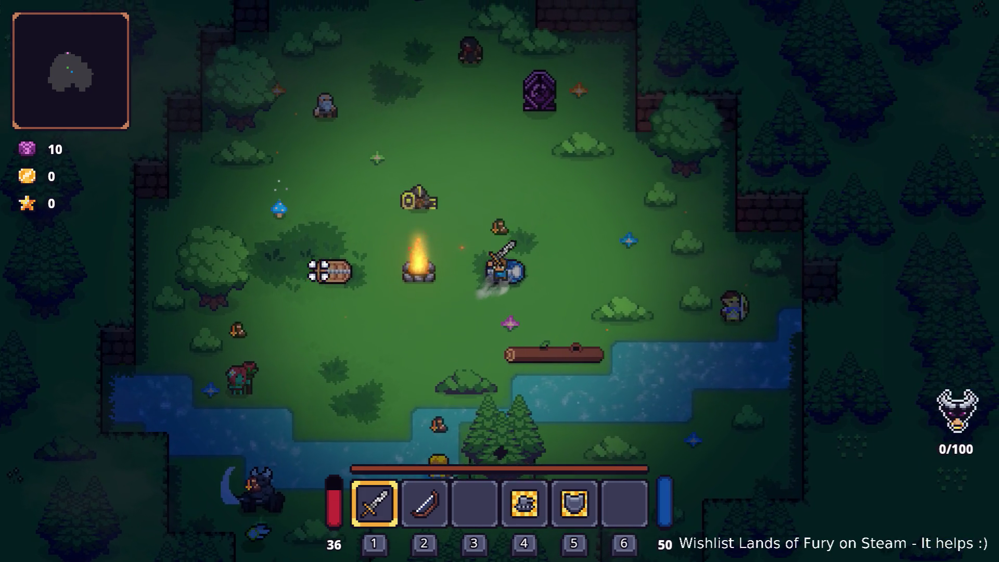
{"action": "key", "text": "s"}
{"action": "key", "text": "a"}
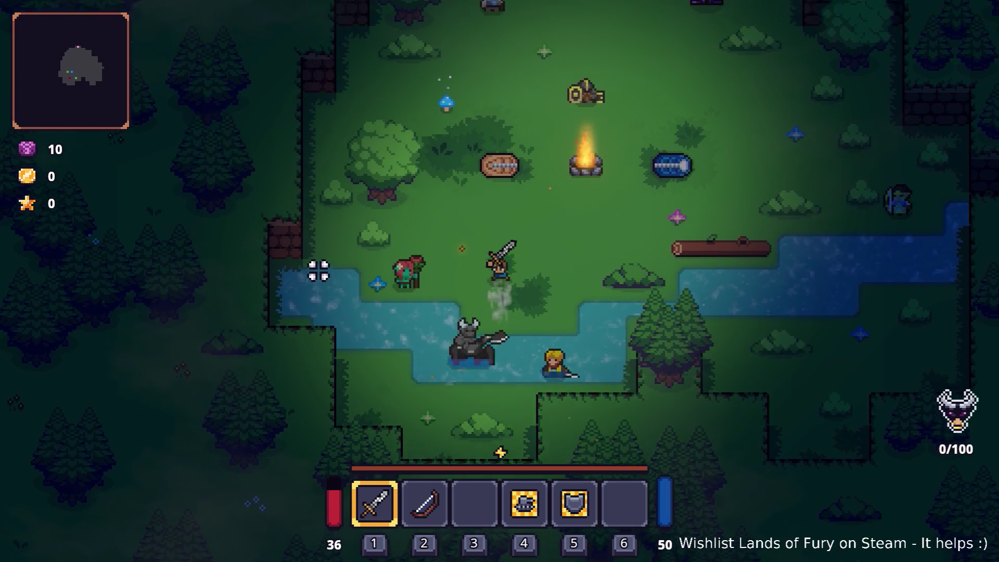
{"action": "key", "text": "d"}
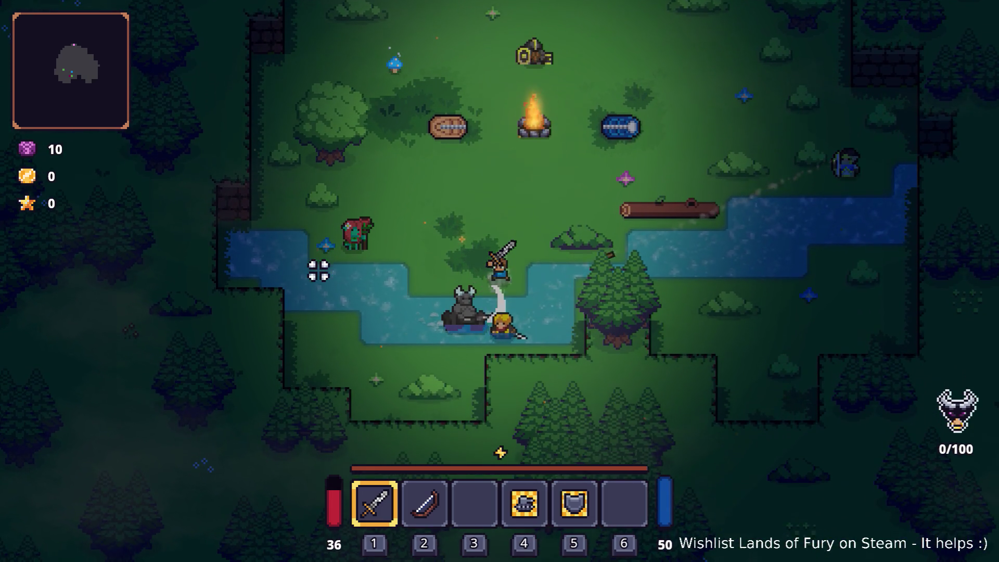
{"action": "key", "text": "w"}
{"action": "key", "text": "a"}
{"action": "key", "text": "s"}
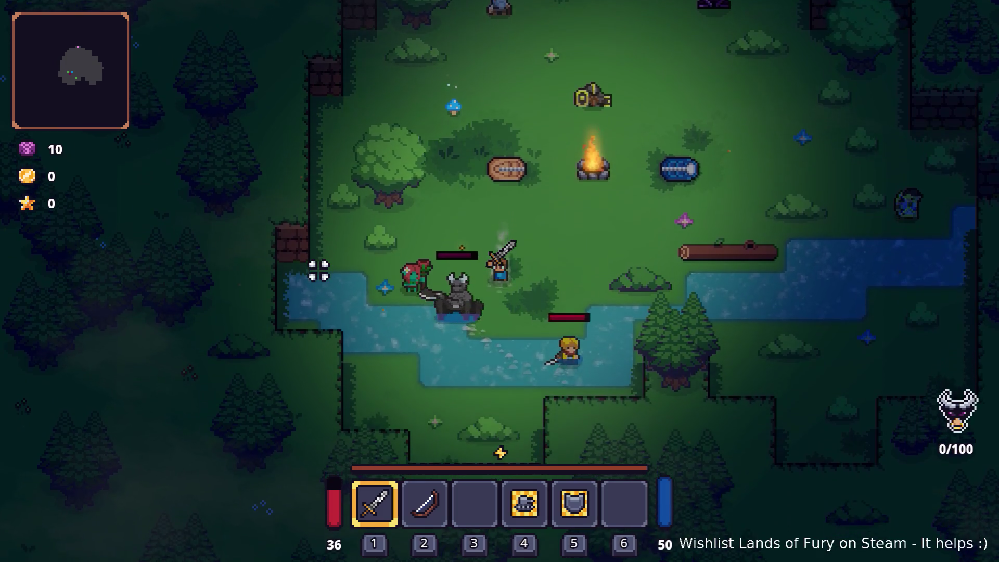
Step: Strike the horned warden repeatedly, then pause and quit the test run to desktop
{"action": "left_click", "coordinate": [319, 271]}
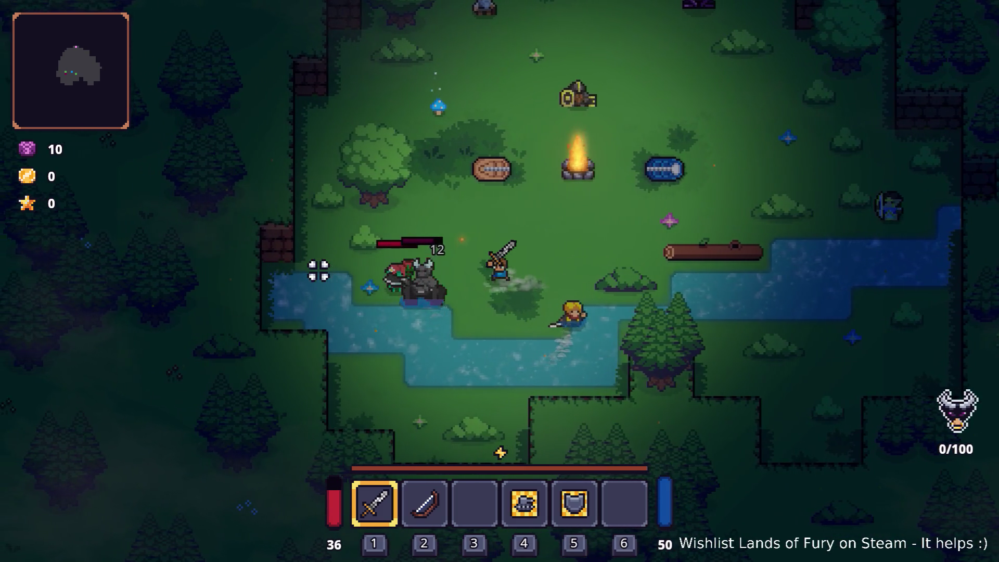
{"action": "key", "text": "w"}
{"action": "left_click", "coordinate": [318, 270]}
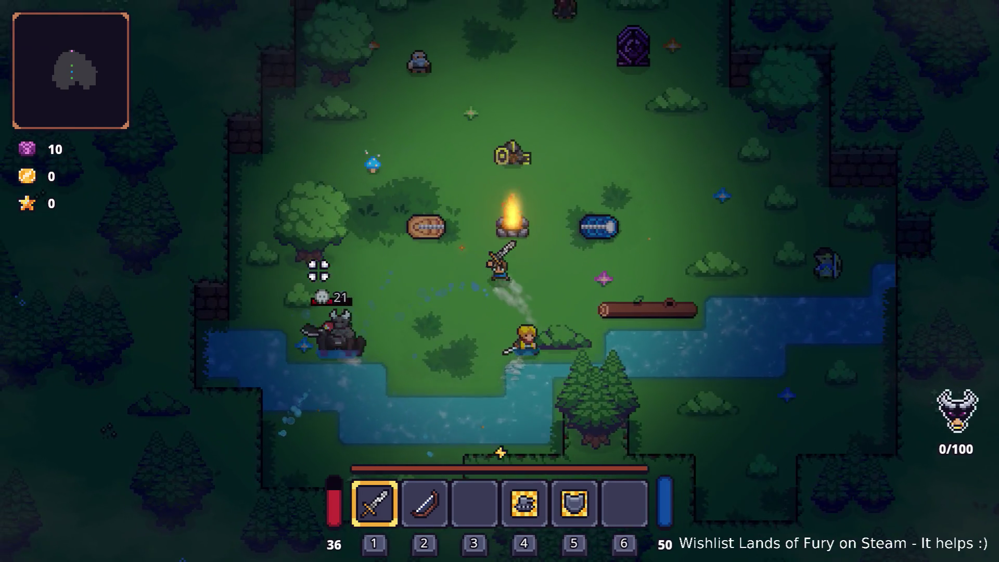
{"action": "key", "text": "a"}
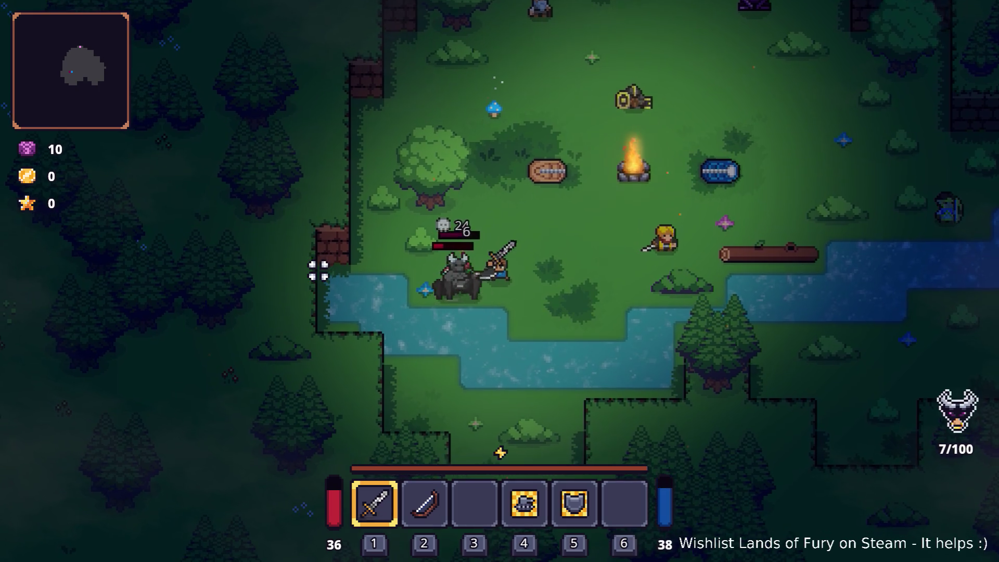
{"action": "left_click", "coordinate": [318, 270]}
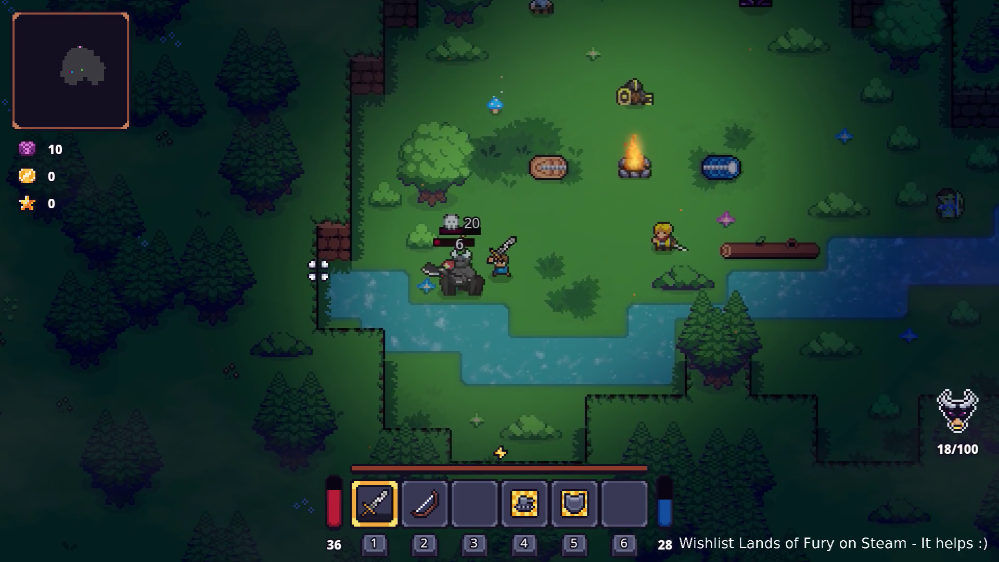
{"action": "left_click", "coordinate": [318, 270]}
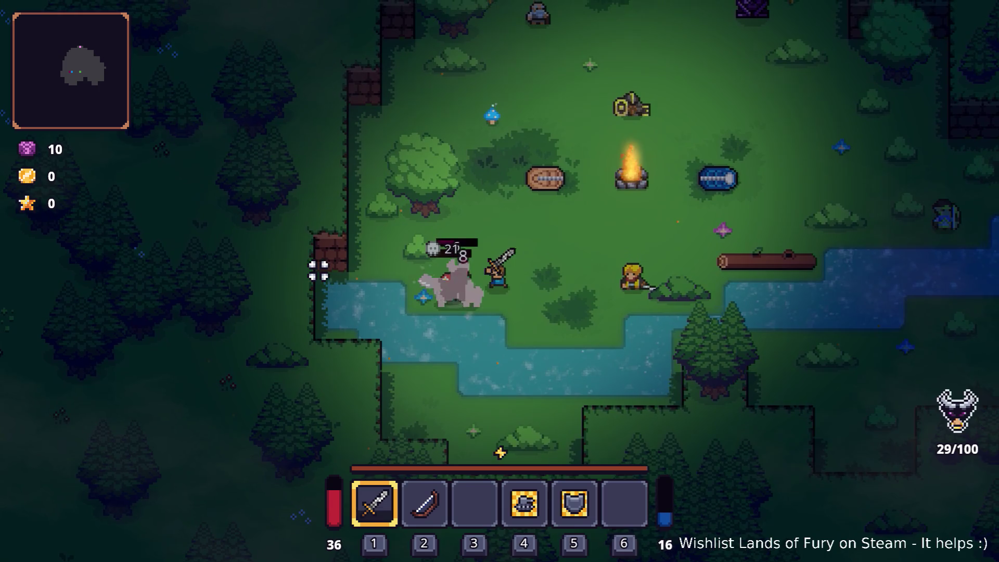
{"action": "left_click", "coordinate": [318, 270]}
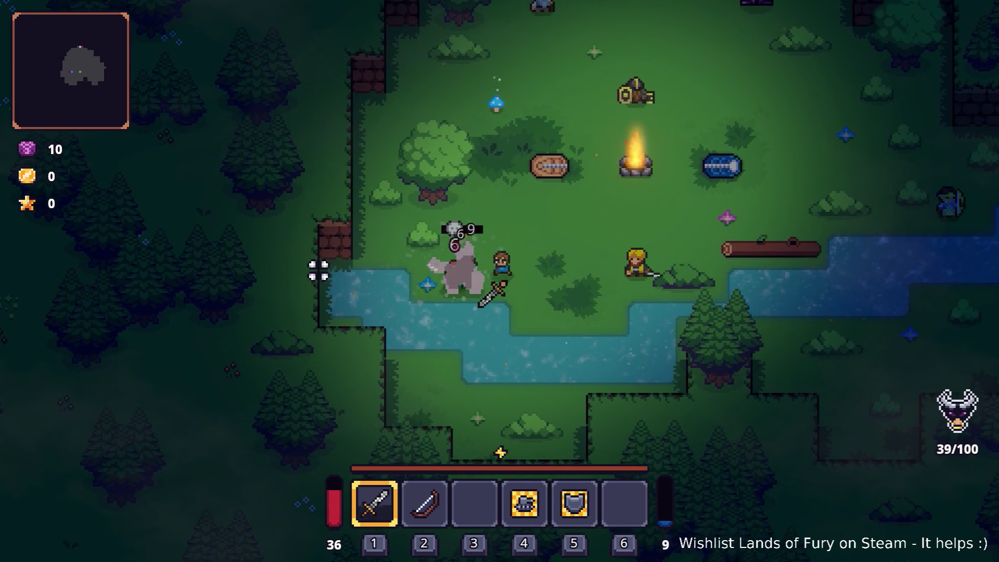
{"action": "left_click", "coordinate": [319, 270]}
{"action": "key", "text": "d"}
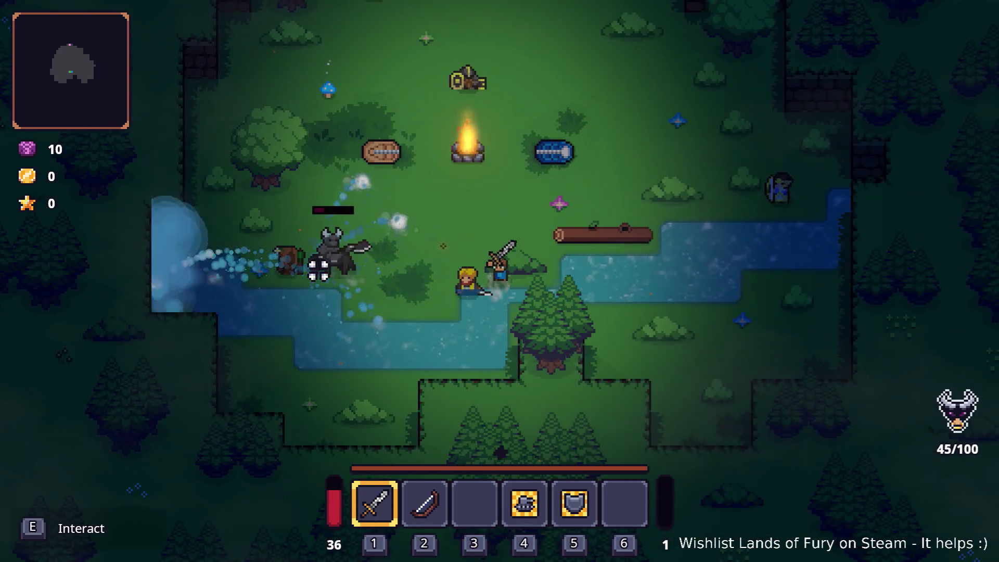
{"action": "key", "text": "a"}
{"action": "left_click", "coordinate": [694, 321]}
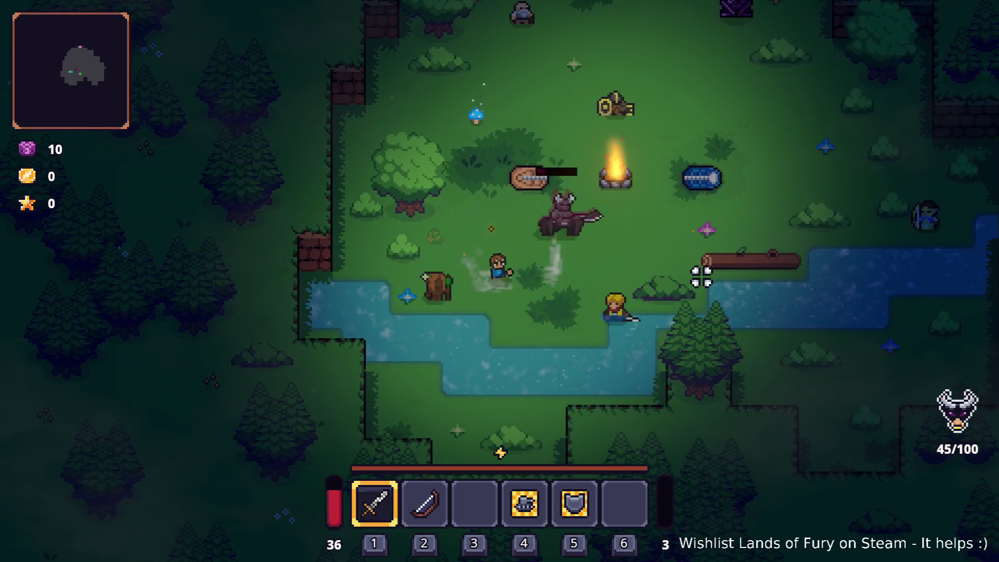
{"action": "key", "text": "d"}
{"action": "key", "text": "w"}
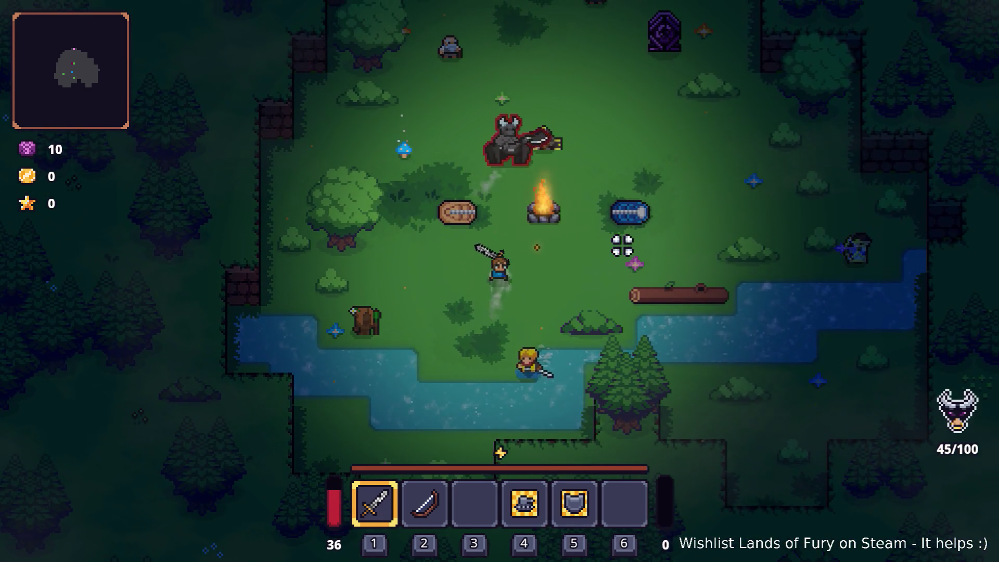
{"action": "key", "text": "Escape"}
{"action": "left_click", "coordinate": [522, 490]}
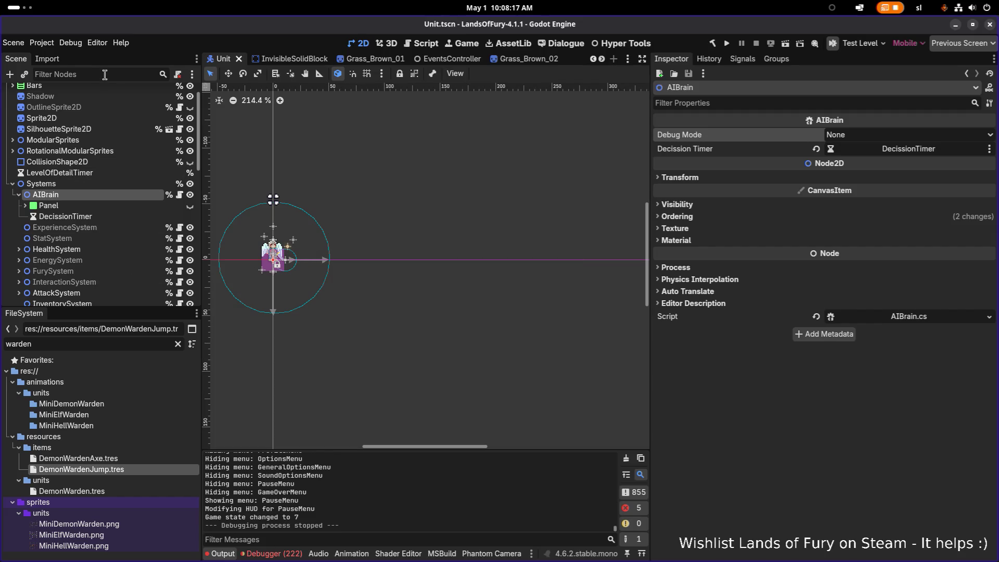
Step: Quick-open the TestLevel.tscn scene by searching 'testlevel'
{"action": "key", "text": "ctrl+shift+o"}
{"action": "type", "text": "testlevel"}
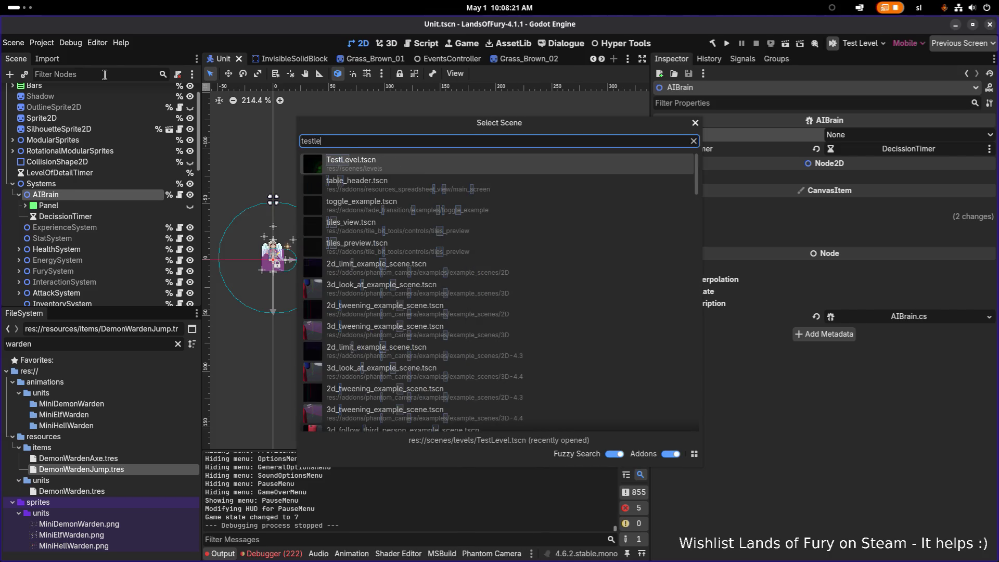
{"action": "key", "text": "Return"}
Step: Set the Spawn node's Amount to 10 and save the scene
{"action": "left_click", "coordinate": [120, 124]}
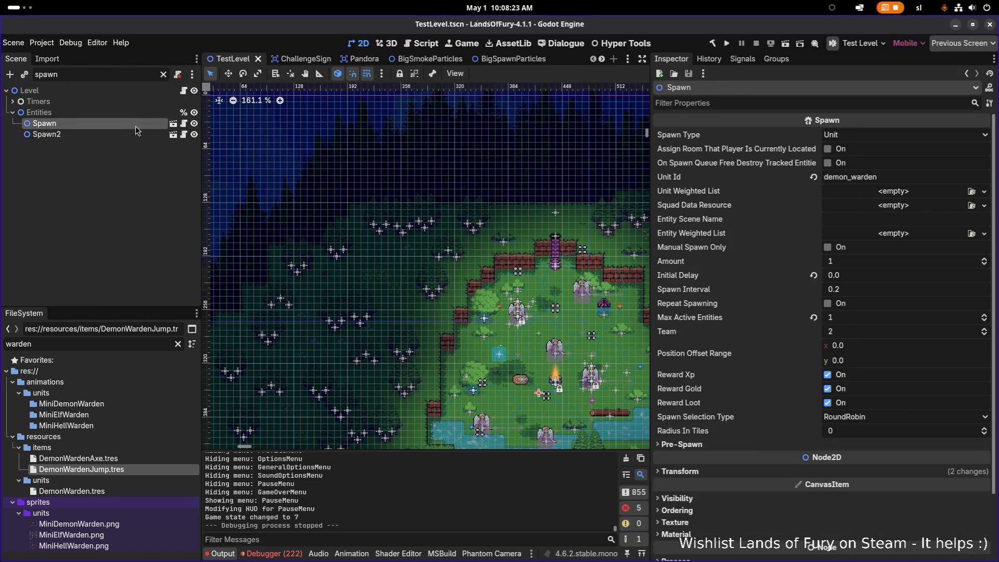
{"action": "left_click", "coordinate": [872, 263]}
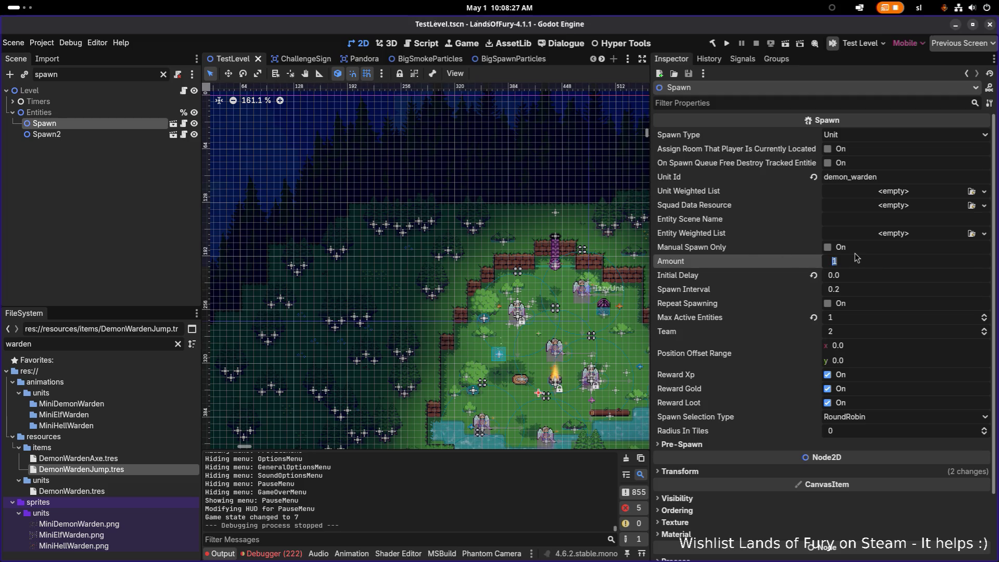
{"action": "key", "text": "Return"}
{"action": "key", "text": "ctrl+s"}
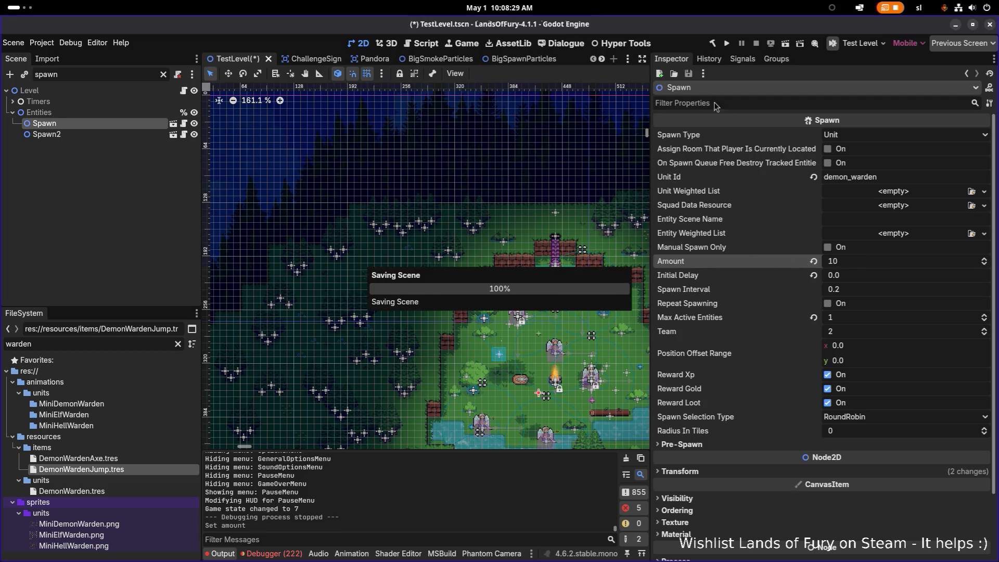
Step: Build and run the project, then start from the main menu into The Glade
{"action": "left_click", "coordinate": [728, 42]}
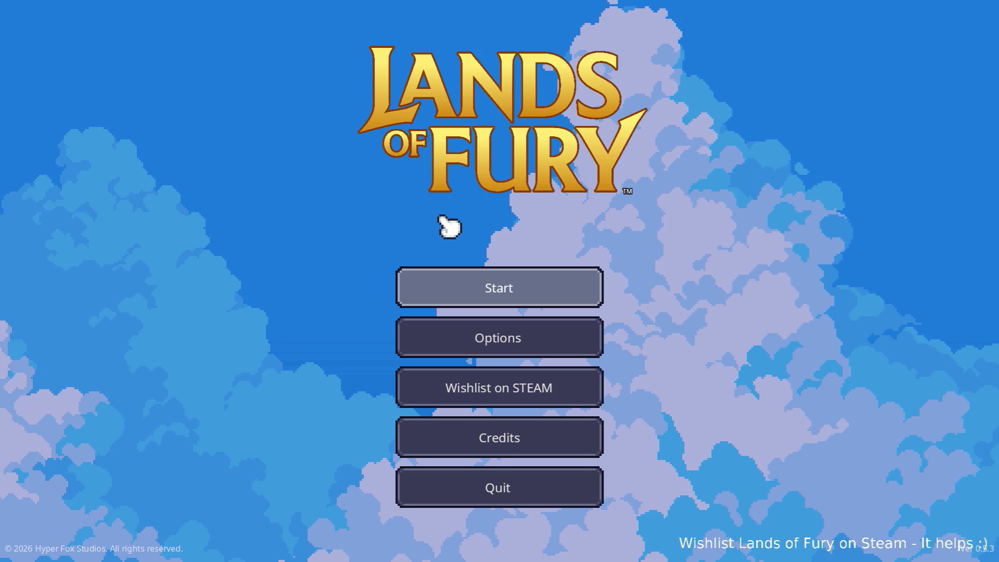
{"action": "key", "text": "Return"}
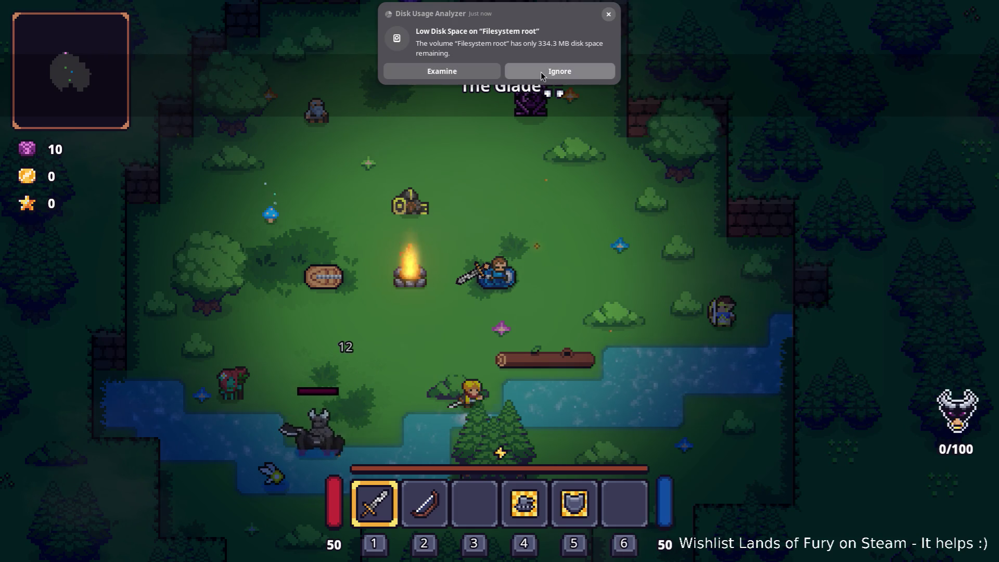
Step: Dismiss the low disk space warning and fight the horned warden, circling it with WASD
{"action": "left_click", "coordinate": [562, 73]}
{"action": "left_click", "coordinate": [473, 214]}
{"action": "key", "text": "a"}
{"action": "key", "text": "s"}
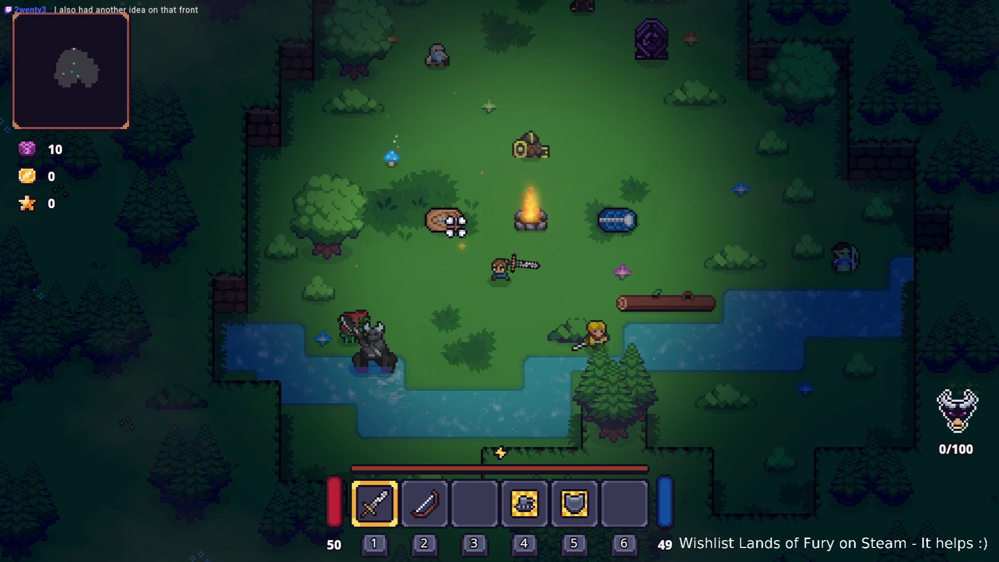
{"action": "key", "text": "s"}
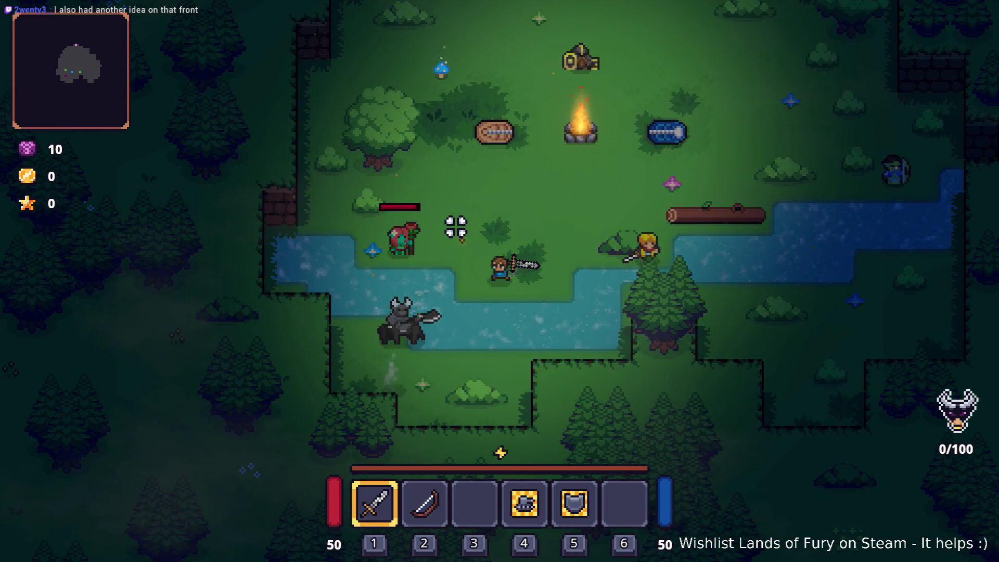
{"action": "key", "text": "w"}
{"action": "key", "text": "a"}
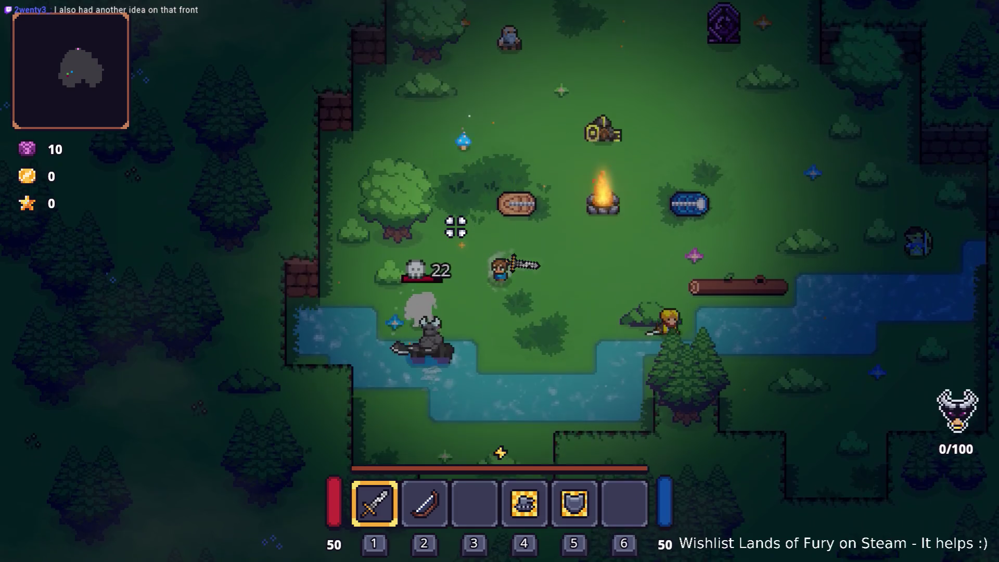
{"action": "key", "text": "s"}
{"action": "key", "text": "d"}
{"action": "key", "text": "w"}
{"action": "key", "text": "d"}
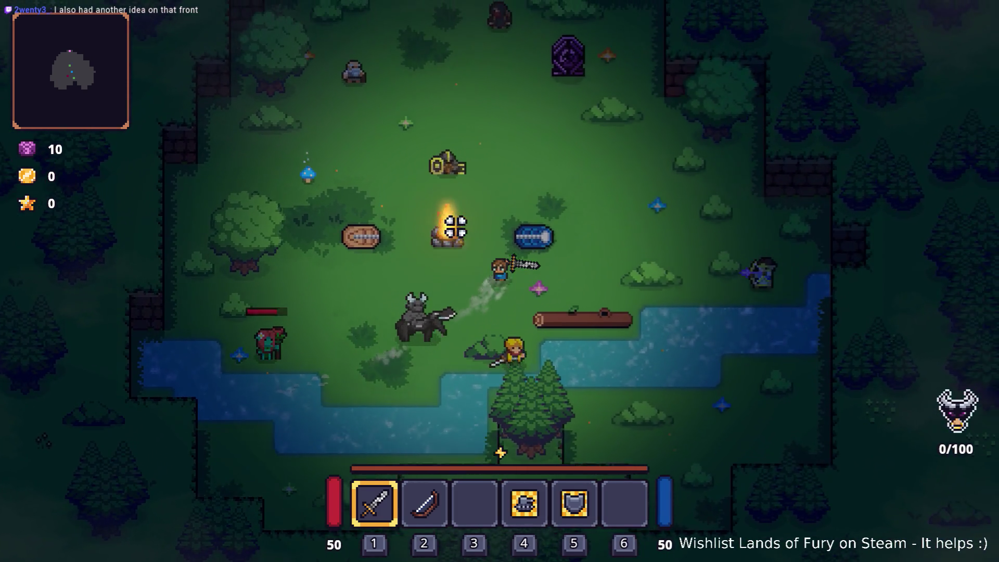
{"action": "key", "text": "s"}
{"action": "key", "text": "a"}
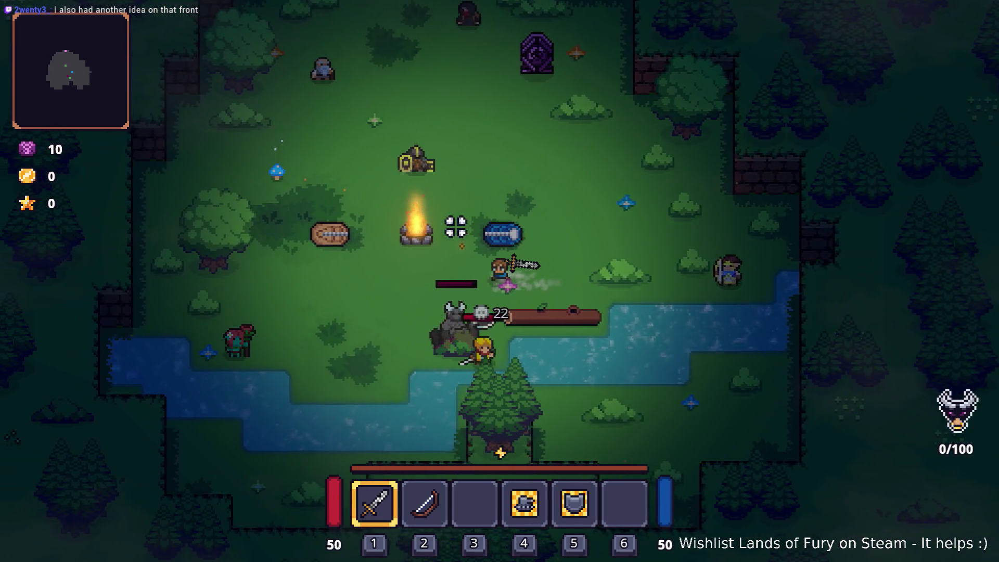
{"action": "key", "text": "a"}
{"action": "key", "text": "s"}
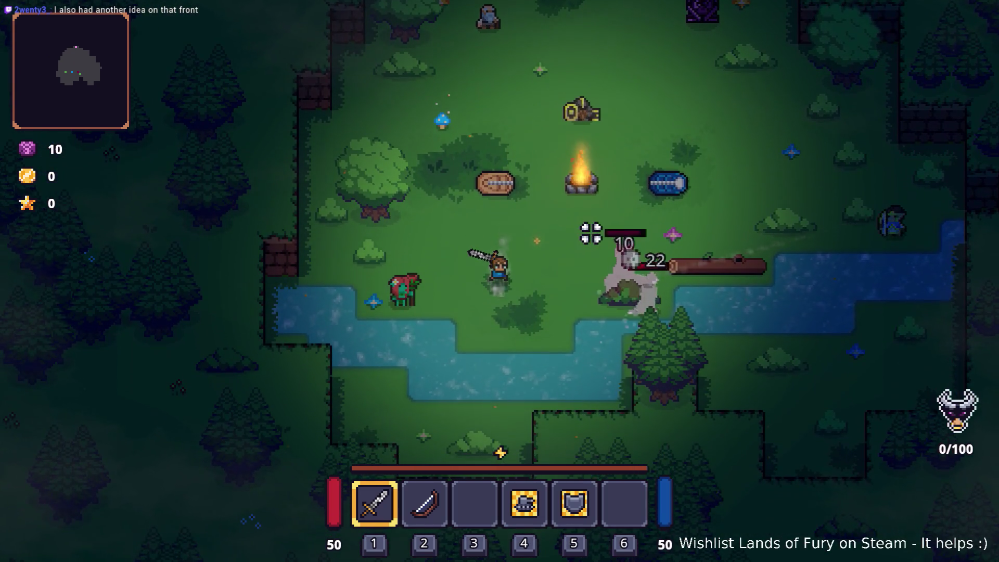
{"action": "key", "text": "d"}
{"action": "key", "text": "d"}
{"action": "key", "text": "w"}
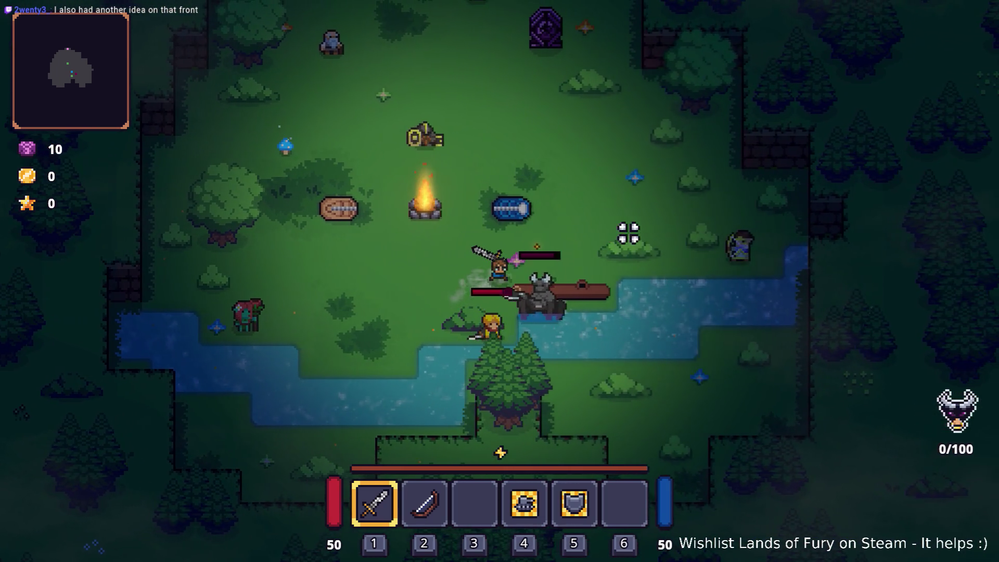
{"action": "key", "text": "a"}
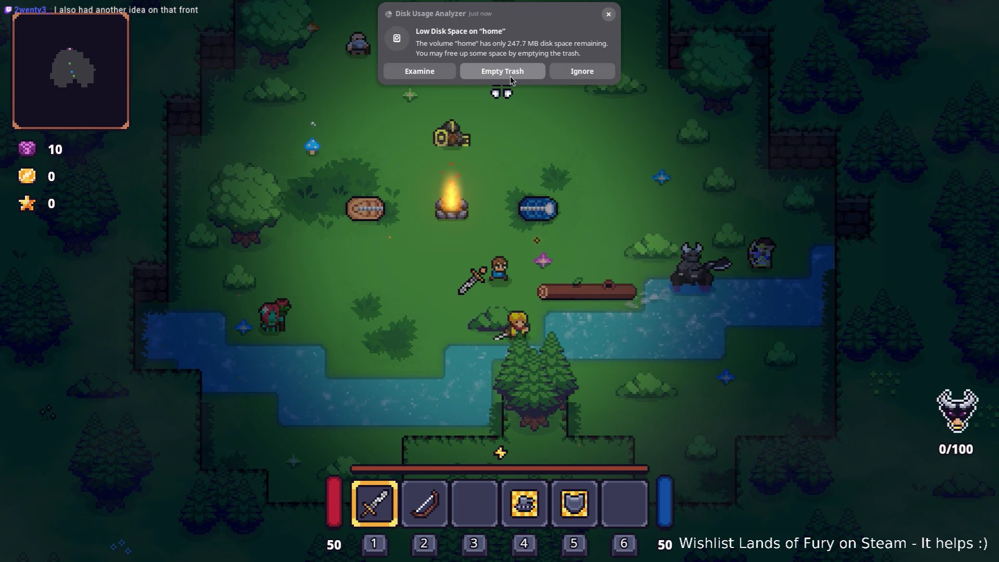
Step: Dismiss the disk warning again and keep fighting the warden around the campfire
{"action": "left_click", "coordinate": [582, 71]}
{"action": "key", "text": "d"}
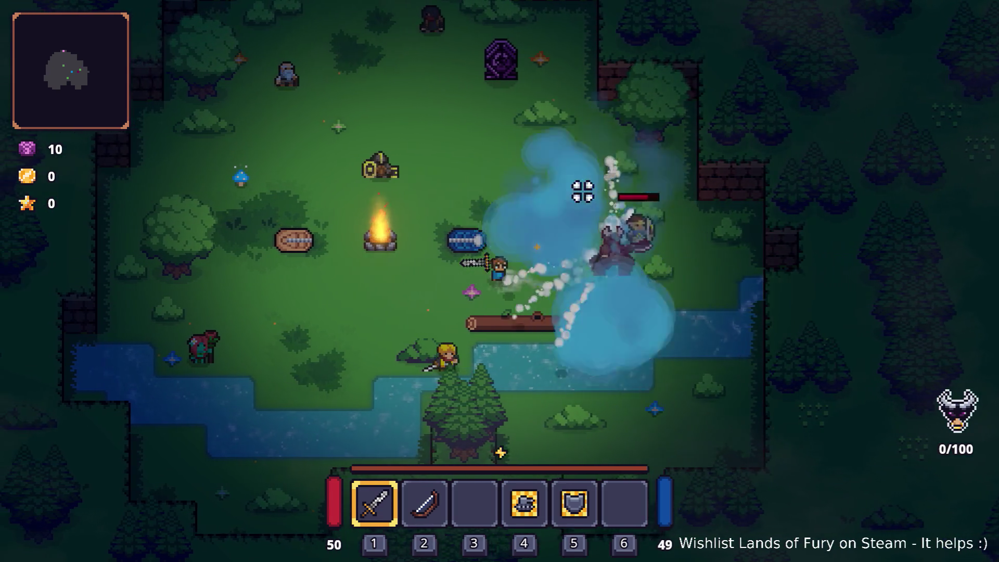
{"action": "key", "text": "a"}
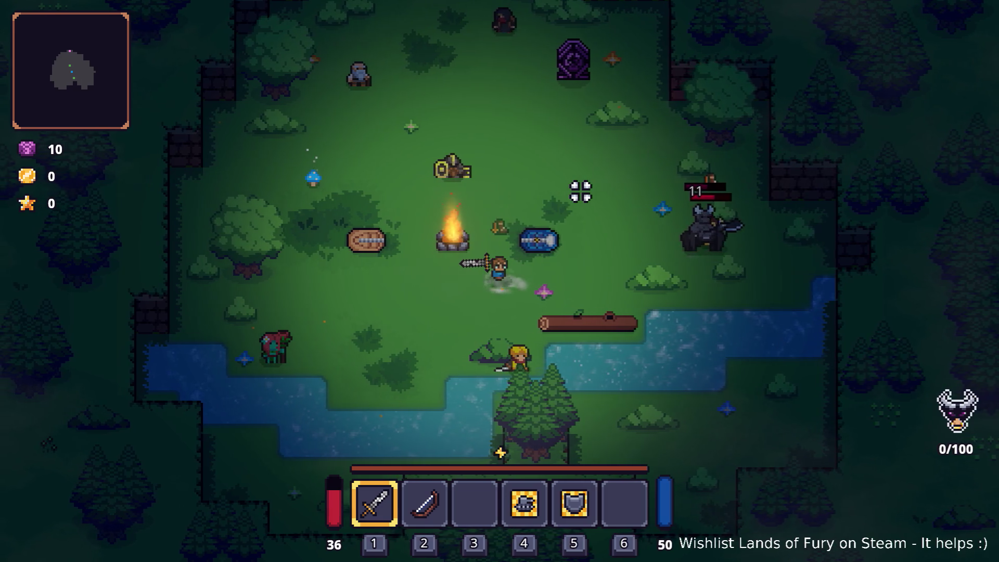
{"action": "key", "text": "a"}
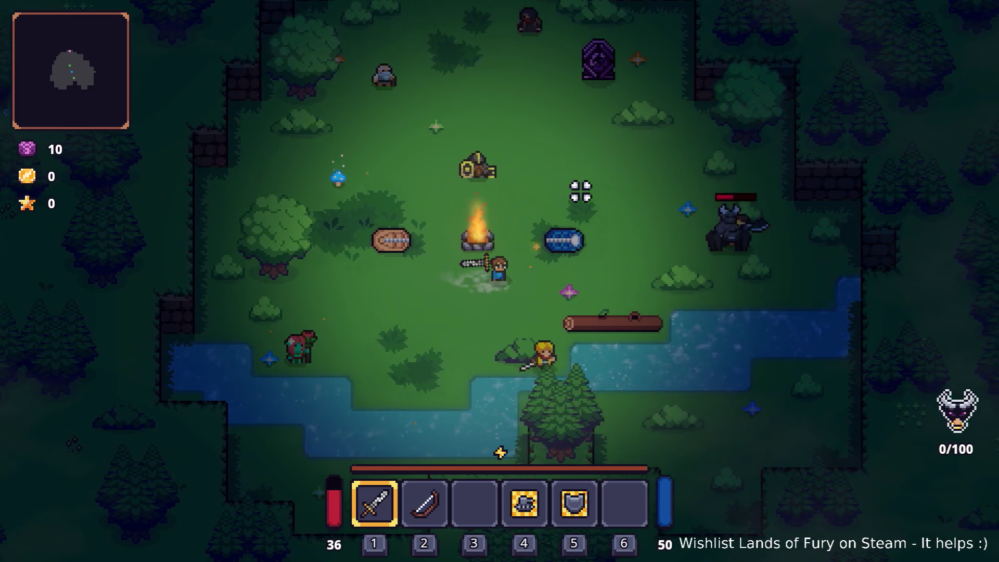
{"action": "key", "text": "d"}
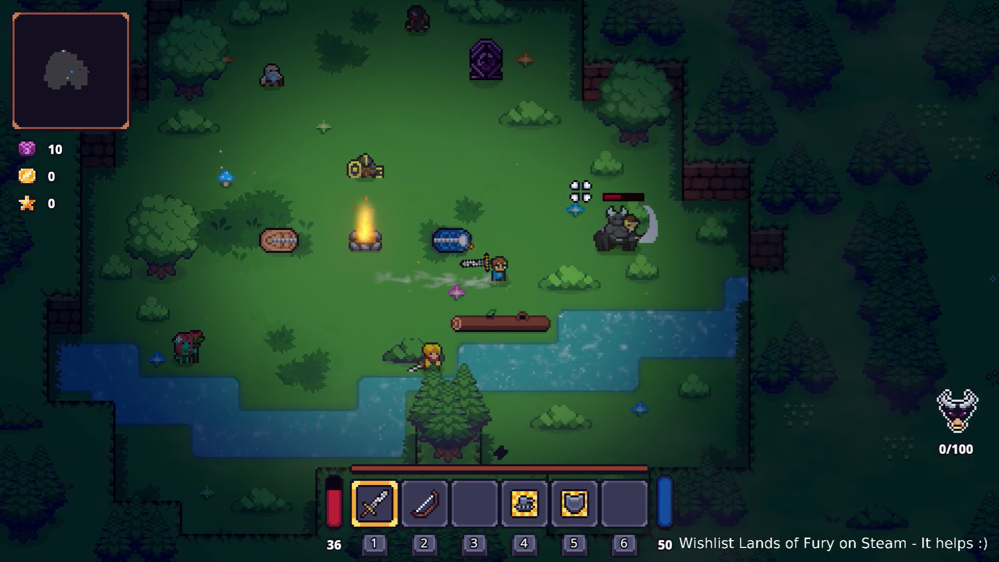
{"action": "key", "text": "alt+Tab"}
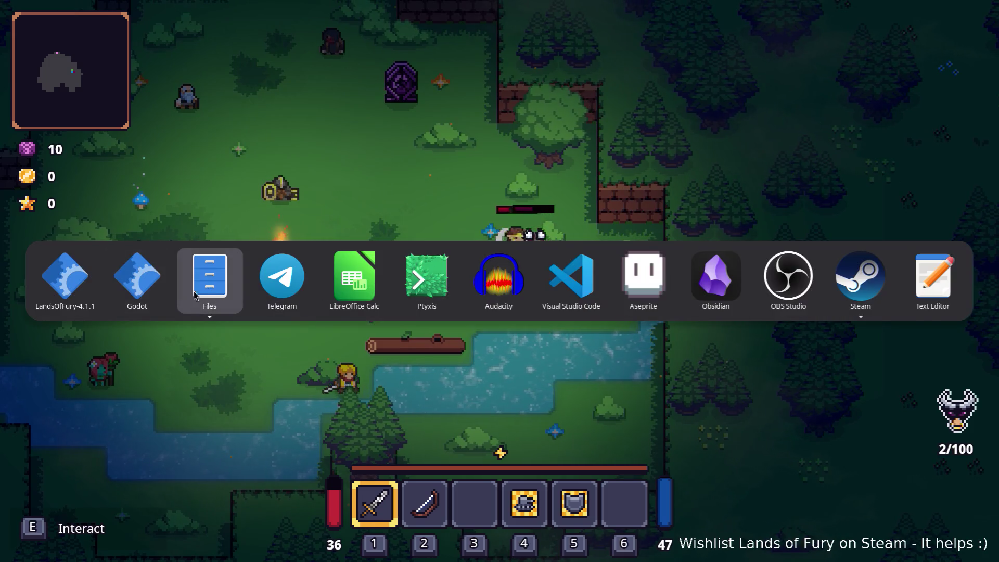
{"action": "key", "text": "Escape"}
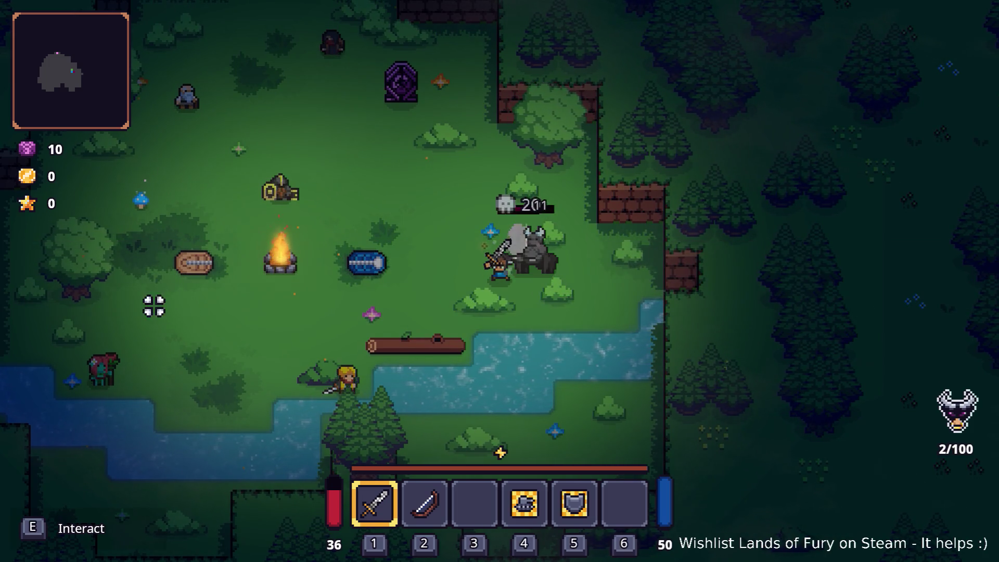
{"action": "left_click", "coordinate": [6, 308]}
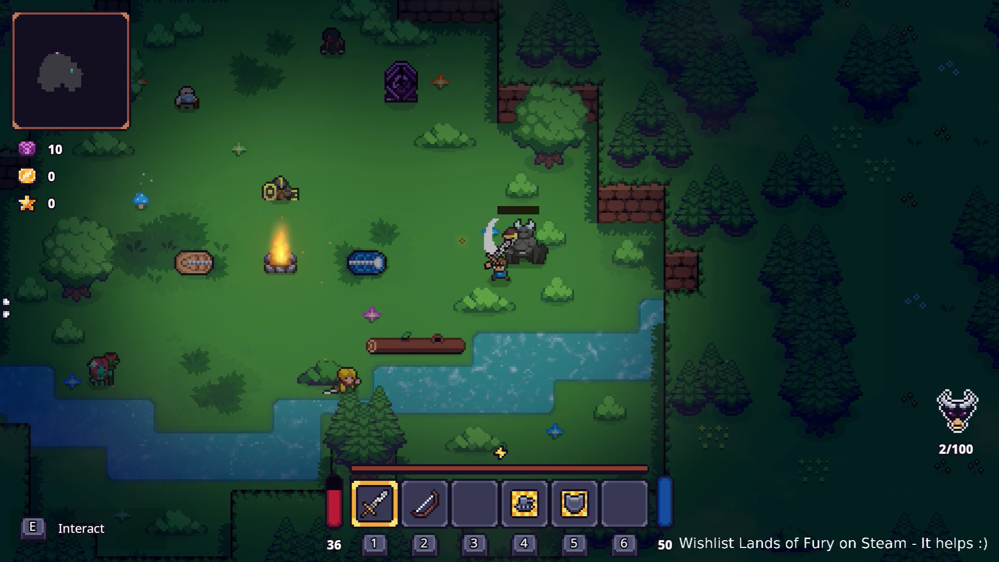
{"action": "key", "text": "a"}
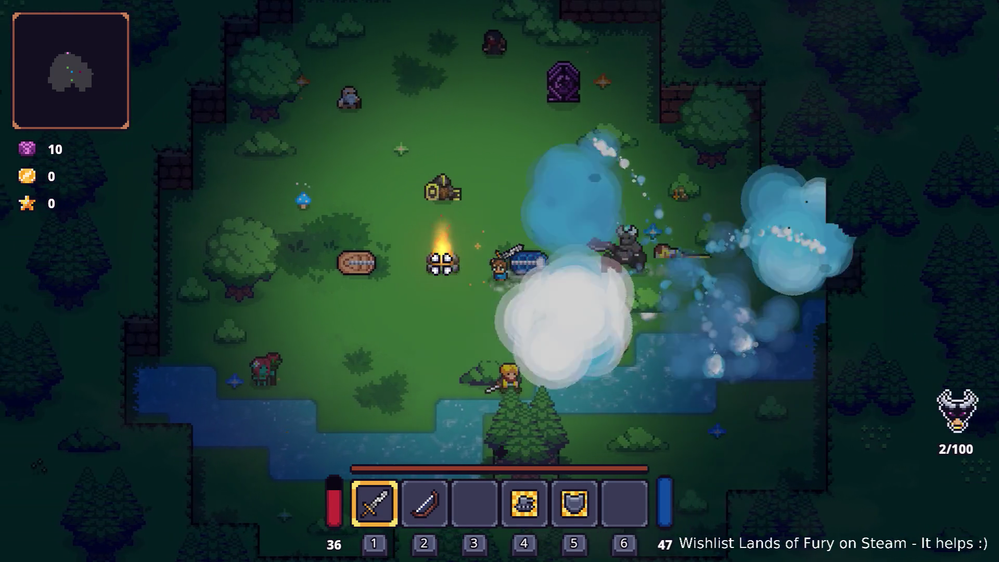
{"action": "key", "text": "s"}
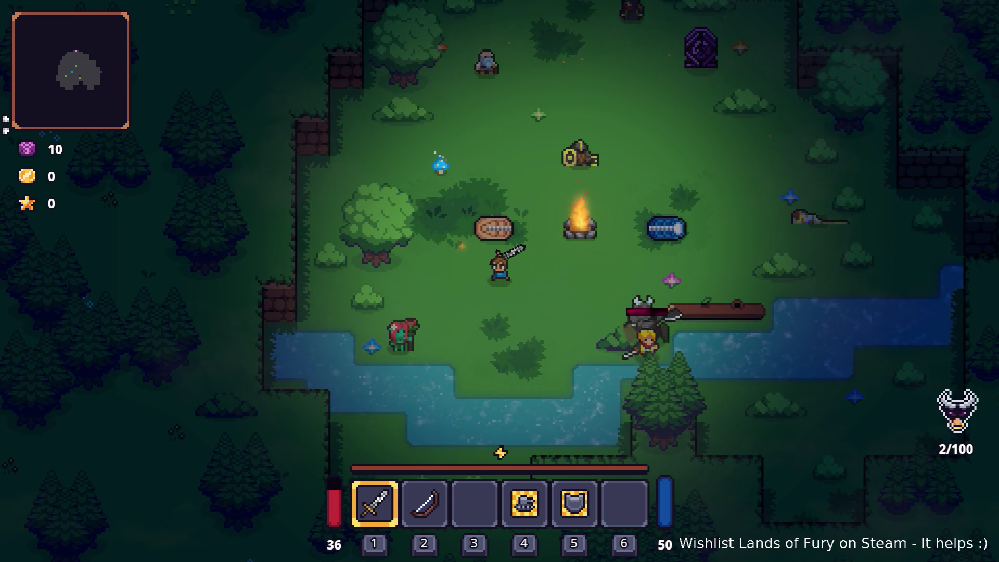
Step: Leave the desktop overview, return to the game, and open the inventory
{"action": "key", "text": "super"}
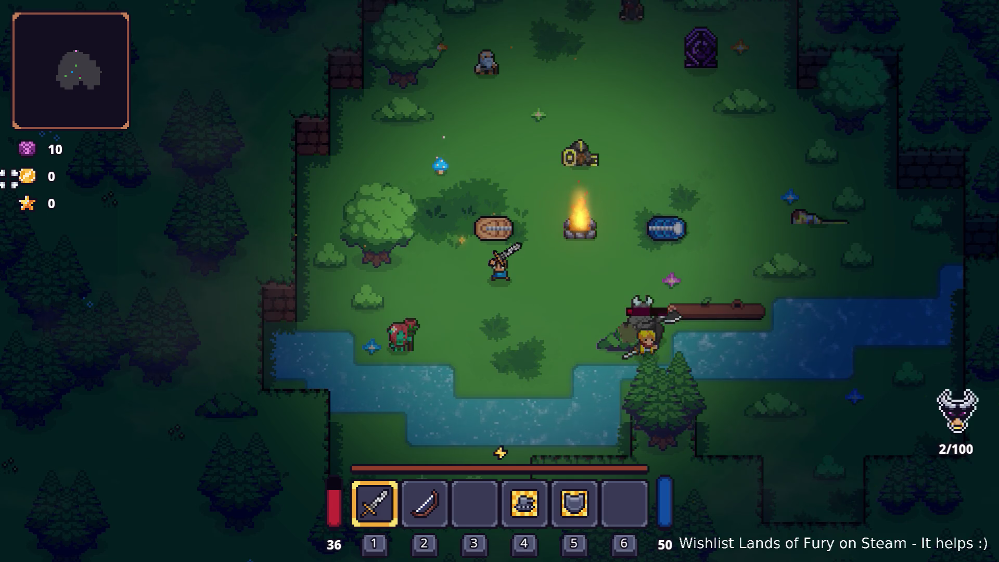
{"action": "key", "text": "super"}
{"action": "type", "text": "bra"}
{"action": "key", "text": "Escape"}
{"action": "key", "text": "Escape"}
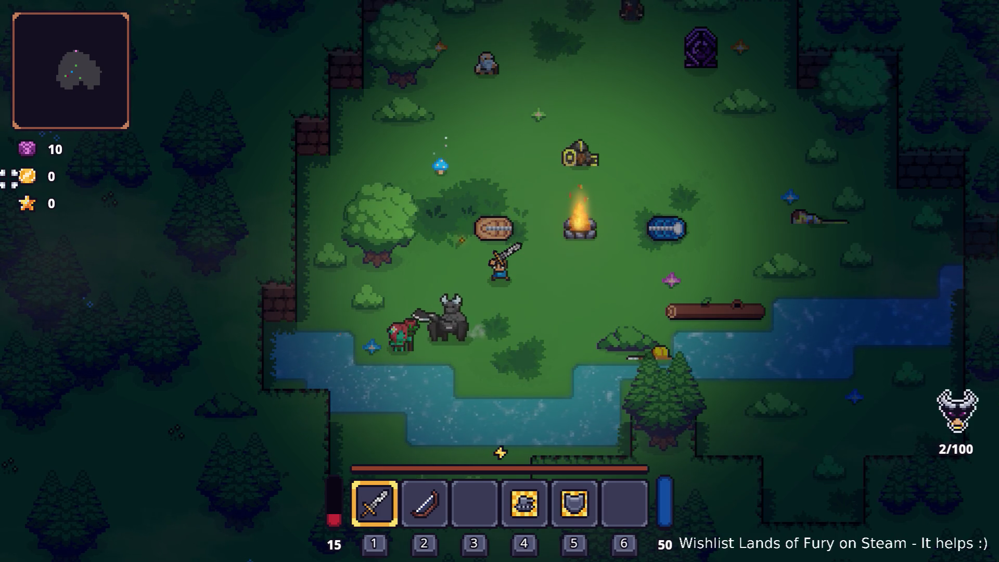
{"action": "key", "text": "Tab"}
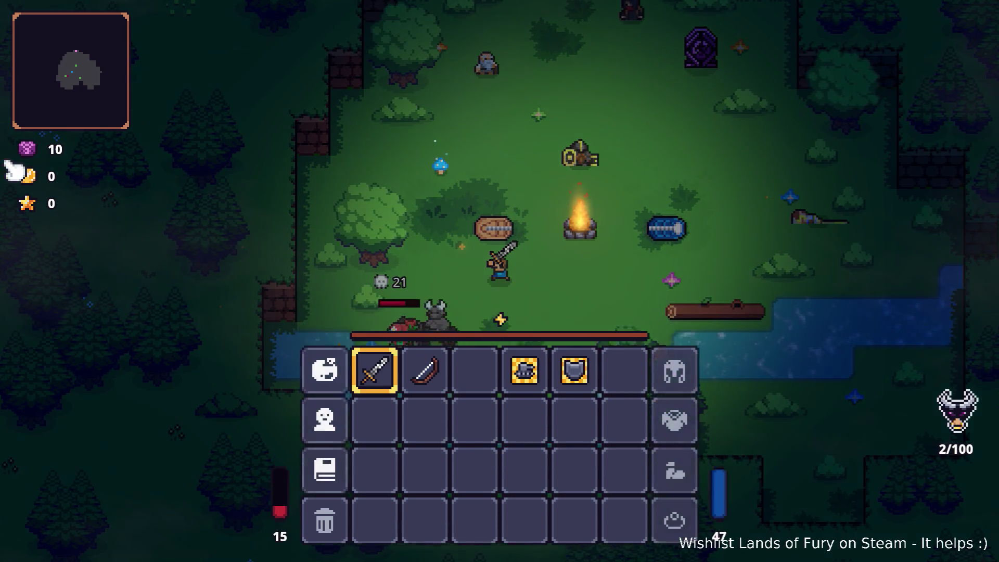